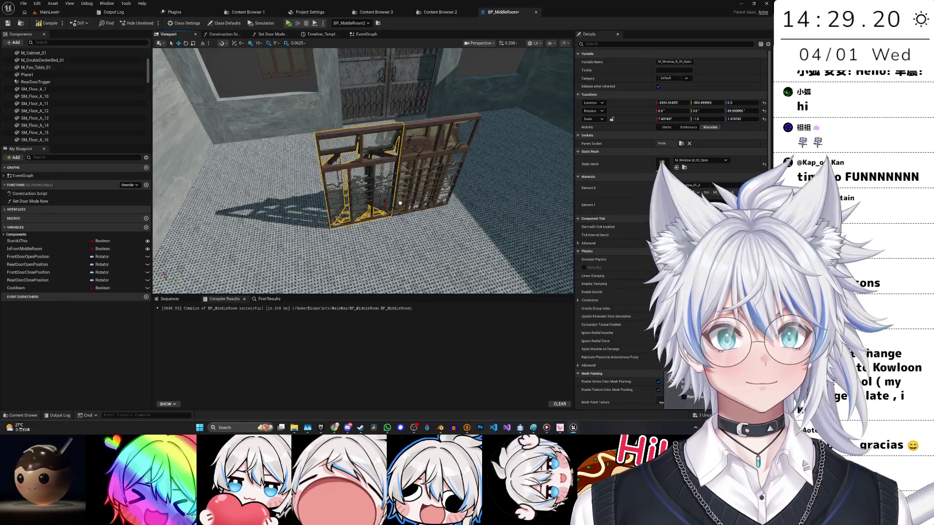
# Set the small window's scale to 1 on X, Y and Z.
pyautogui.click(674, 119)
pyautogui.write('1')
pyautogui.press('Tab')
pyautogui.write('1')
pyautogui.press('Tab')
pyautogui.write('1')
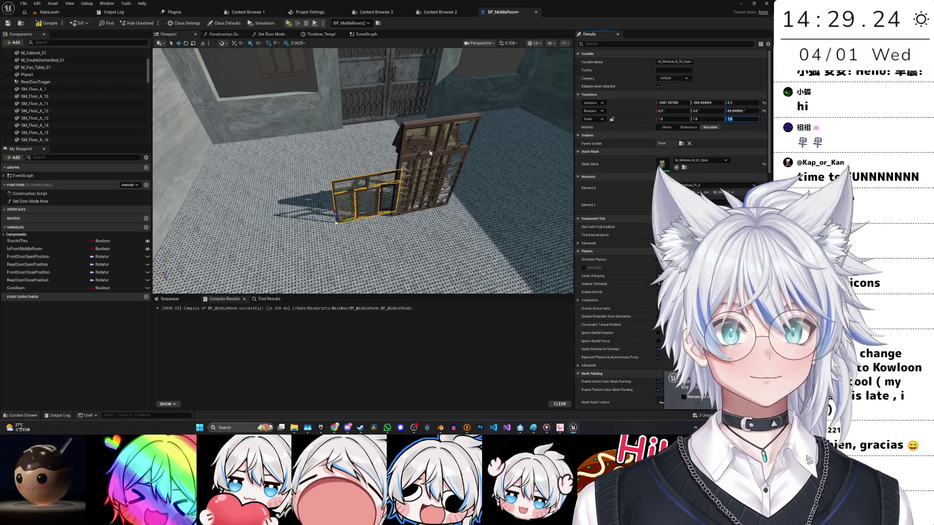
# Give the right-hand window mesh a scale of 1 as well.
pyautogui.click(540, 155)
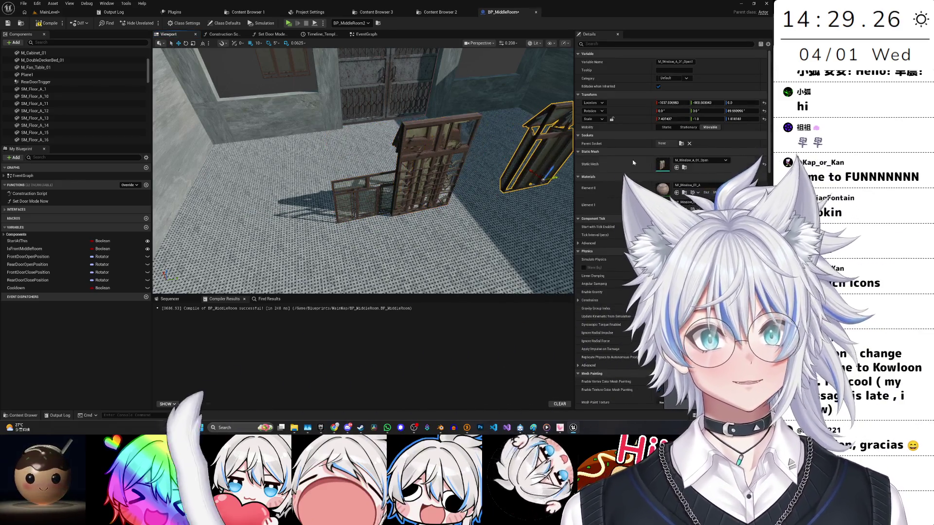
pyautogui.click(674, 119)
pyautogui.write('1')
pyautogui.press('Tab')
pyautogui.write('1')
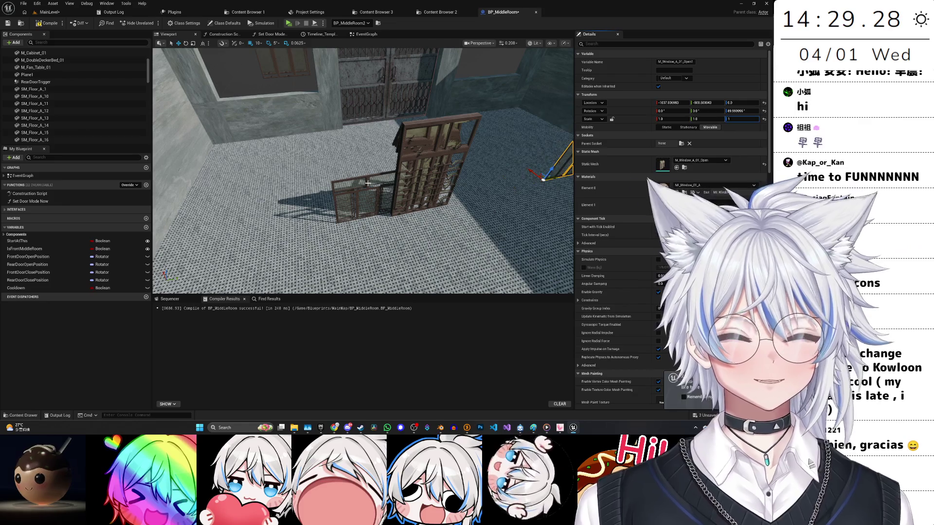
# Lift the tall closed window up the wall and scale it to 1 on all axes.
pyautogui.click(416, 157)
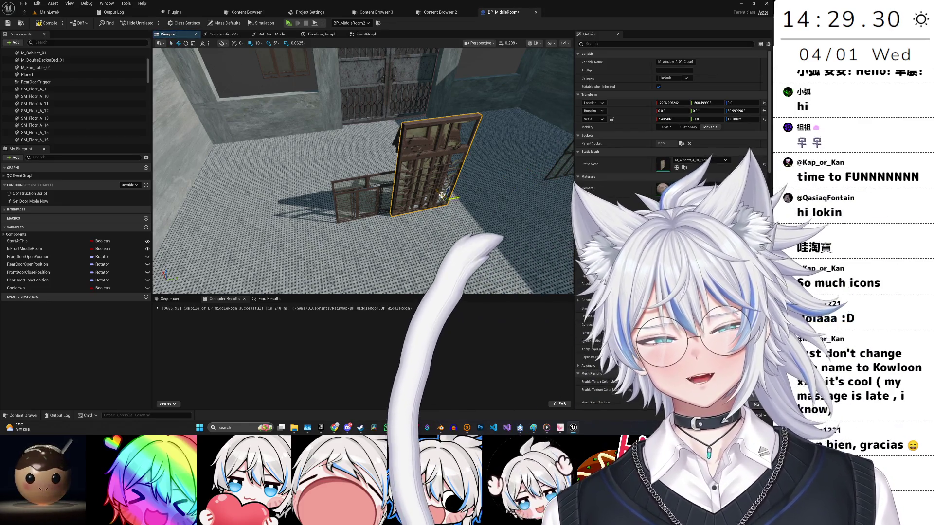
pyautogui.moveTo(437, 190); pyautogui.dragTo(438, 161)
pyautogui.press('f')
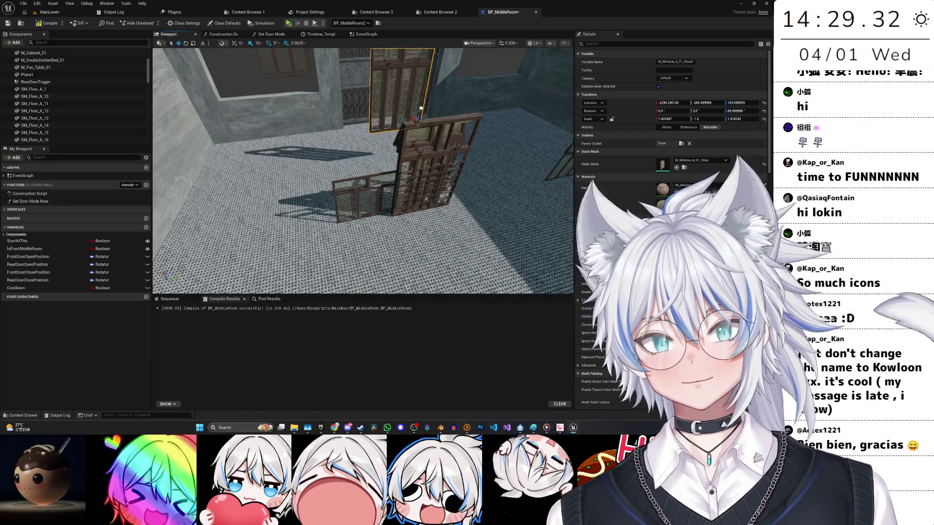
pyautogui.press('Tab')
pyautogui.write('1')
pyautogui.press('Tab')
pyautogui.write('1')
pyautogui.press('Return')
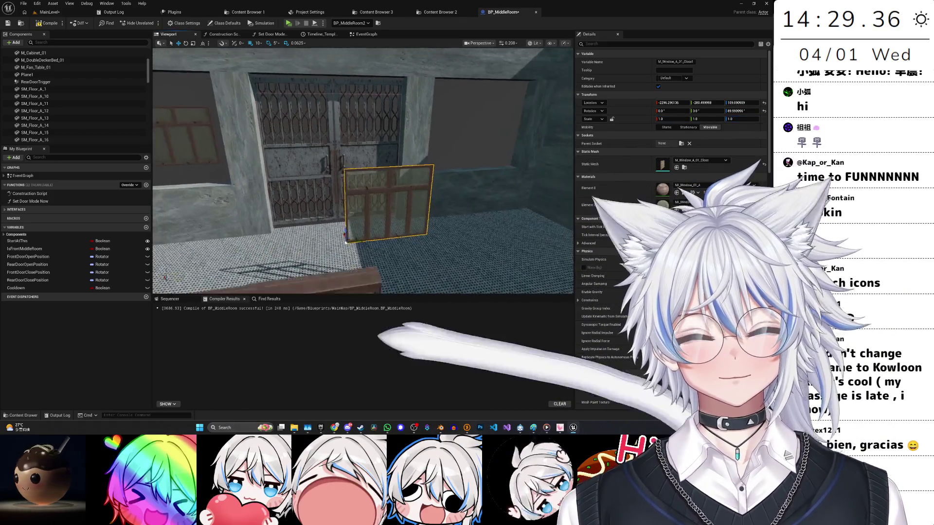
# Raise the M_Window_C_01_Open window about 164 units up the wall.
pyautogui.click(336, 165)
pyautogui.press('f')
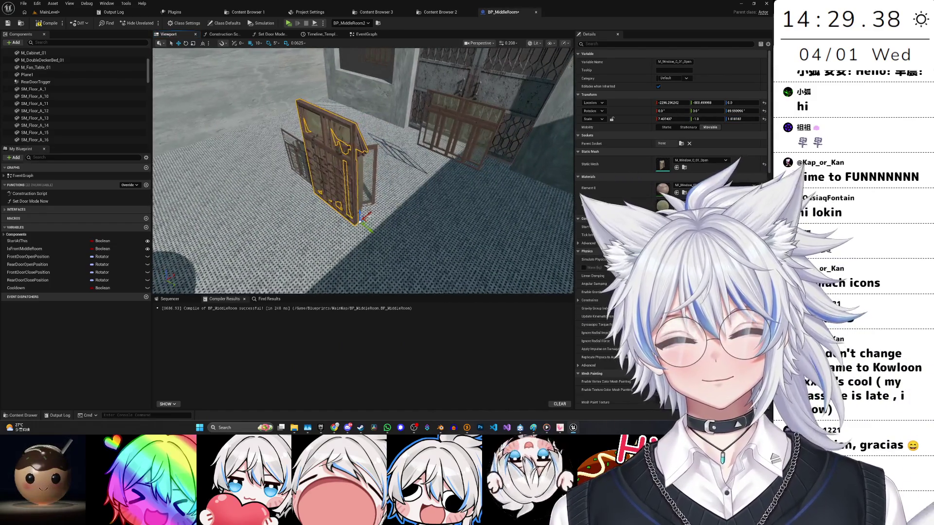
pyautogui.moveTo(360, 215)
pyautogui.mouseDown()
pyautogui.moveTo(380, 169)
pyautogui.moveTo(337, 179)
pyautogui.moveTo(404, 178)
pyautogui.mouseUp()
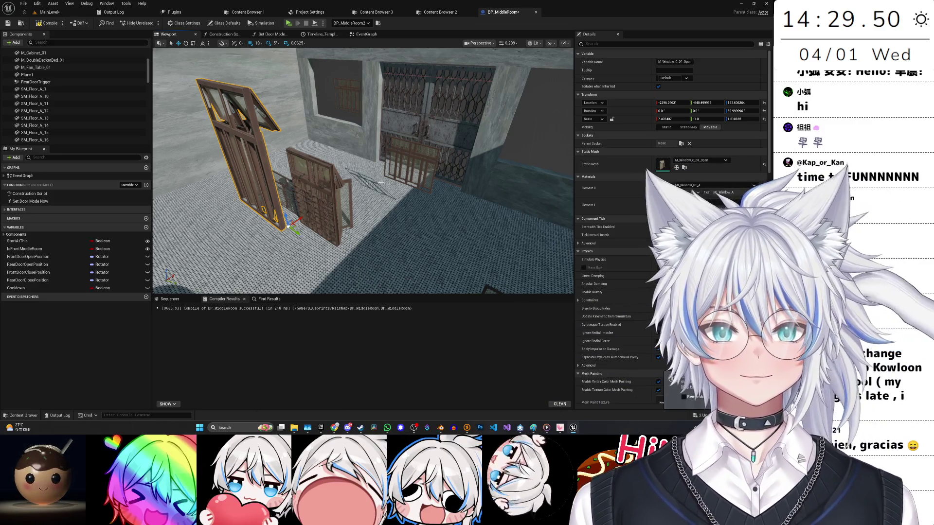
pyautogui.moveTo(362, 176); pyautogui.dragTo(394, 183)
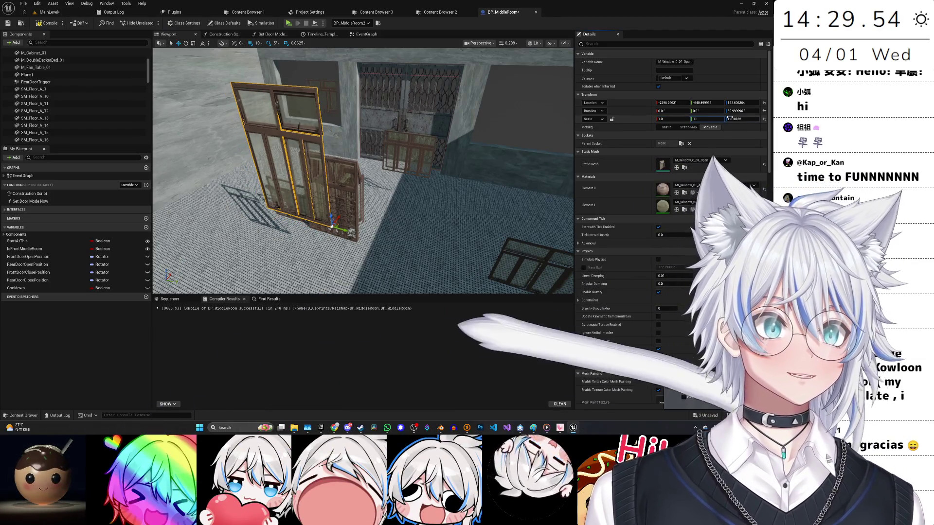
# Set the selected window's scale to 1.
pyautogui.click(681, 119)
pyautogui.write('1')
pyautogui.press('Tab')
pyautogui.write('1')
pyautogui.press('Tab')
pyautogui.press('Return')
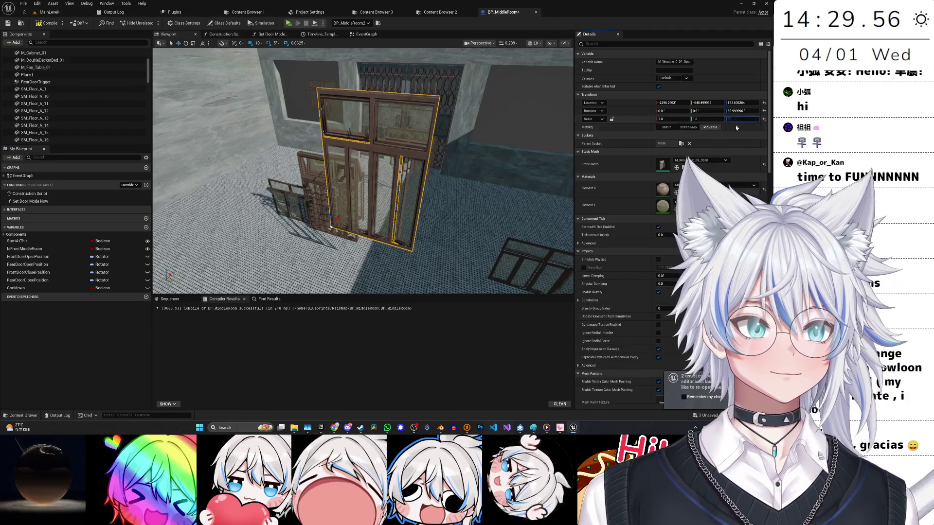
# Raise M_Window_A_01_Close about 203 units and scale it to 1 on all axes.
pyautogui.click(382, 185)
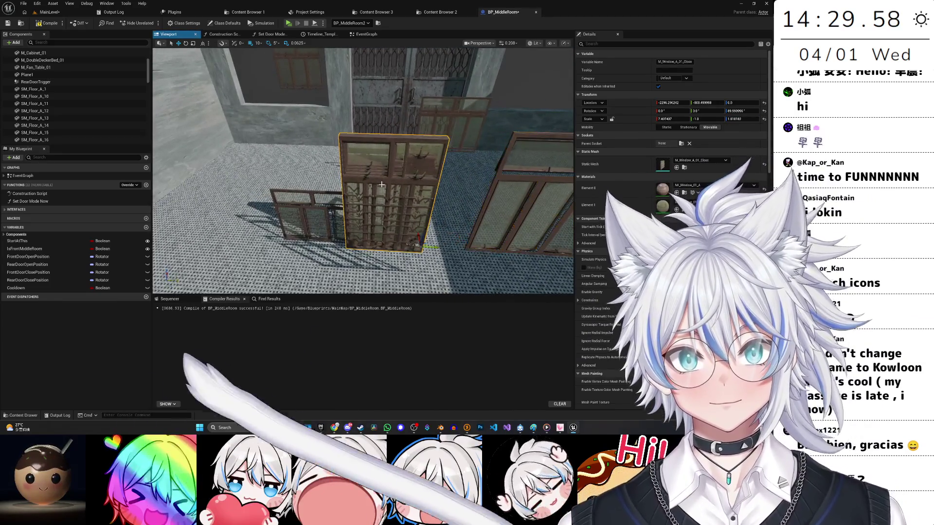
pyautogui.press('f')
pyautogui.moveTo(407, 230)
pyautogui.mouseDown()
pyautogui.moveTo(406, 154)
pyautogui.moveTo(452, 225)
pyautogui.mouseUp()
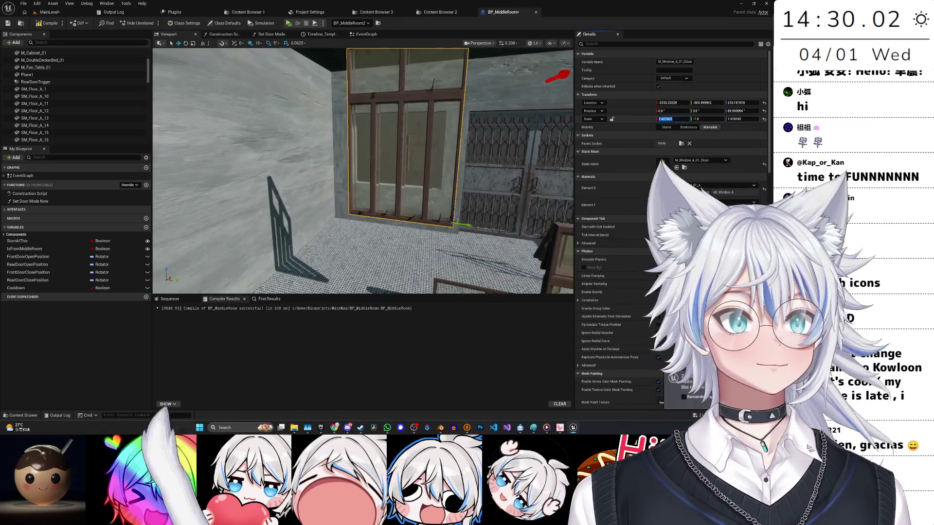
pyautogui.write('1')
pyautogui.press('Tab')
pyautogui.write('1')
pyautogui.press('Tab')
pyautogui.write('1')
pyautogui.press('Return')
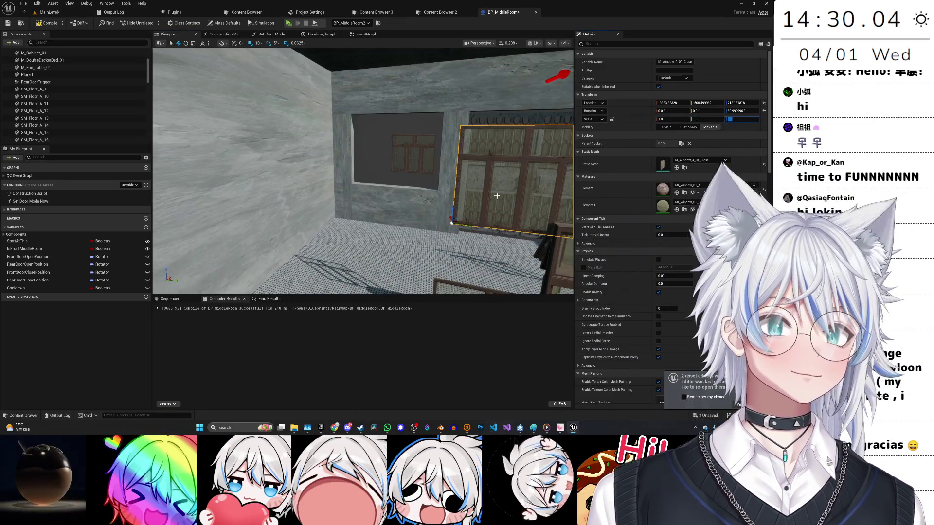
# Rework the window, lifting it to about 309 units, then begin scaling M_Window_A_02_Open.
pyautogui.hotkey('ctrl', 'z')
pyautogui.hotkey('ctrl', 'z')
pyautogui.hotkey('ctrl', 'z')
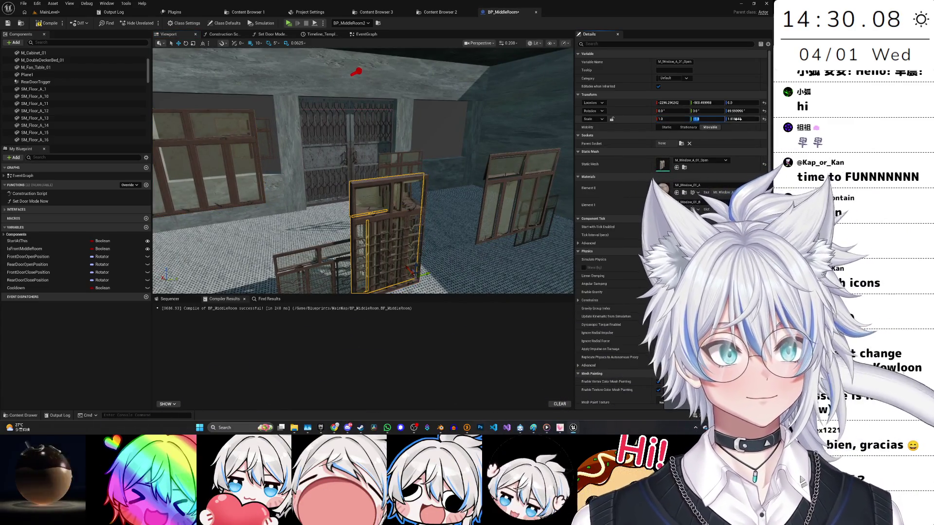
pyautogui.click(737, 118)
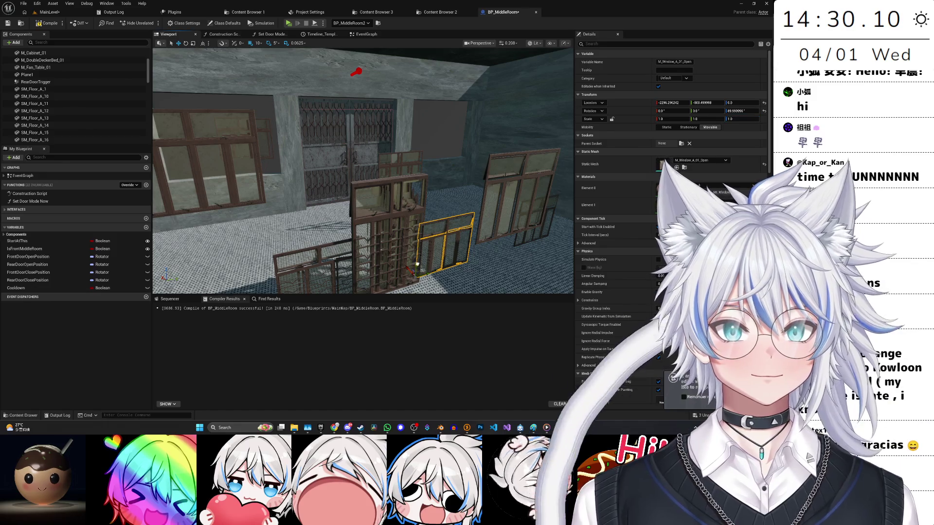
pyautogui.hotkey('ctrl', 'z')
pyautogui.moveTo(416, 265)
pyautogui.mouseDown()
pyautogui.moveTo(403, 117)
pyautogui.moveTo(440, 134)
pyautogui.mouseUp()
pyautogui.hotkey('ctrl', 'z')
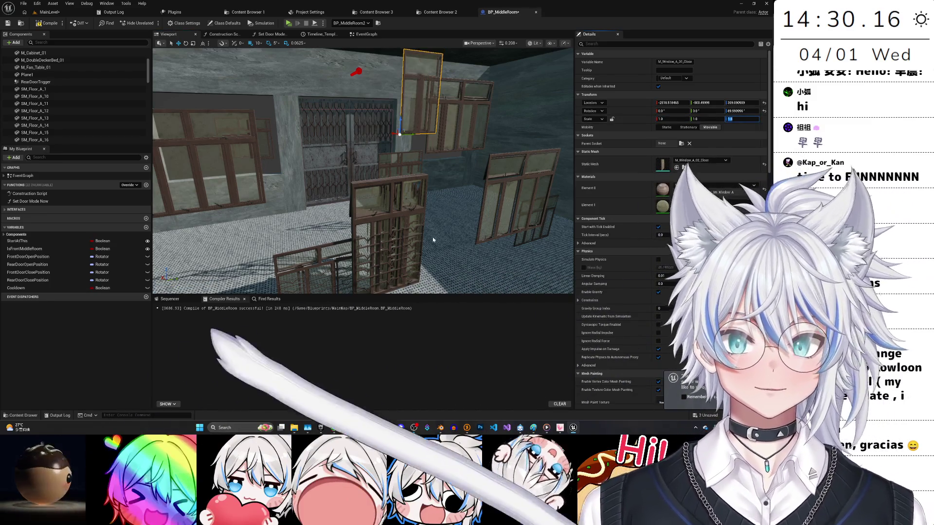
pyautogui.click(388, 222)
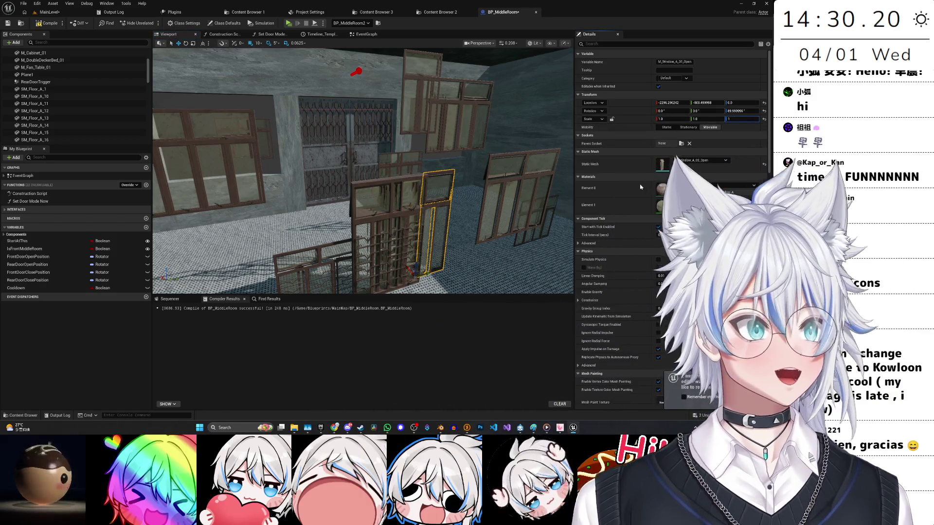
pyautogui.click(764, 118)
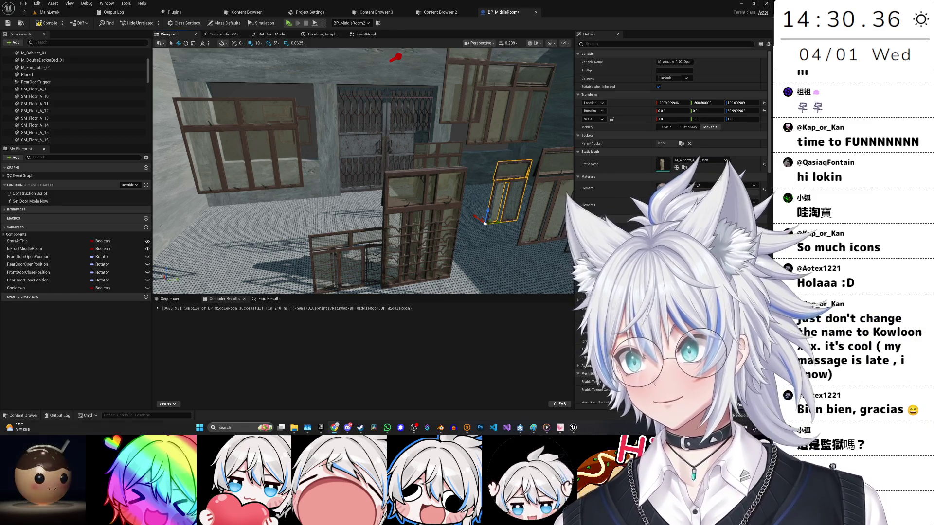
# Drag the large M_Window_C_01_Open window higher up the wall with its move gizmo.
pyautogui.click(421, 207)
pyautogui.moveTo(442, 265)
pyautogui.mouseDown()
pyautogui.moveTo(424, 162)
pyautogui.moveTo(448, 163)
pyautogui.mouseUp()
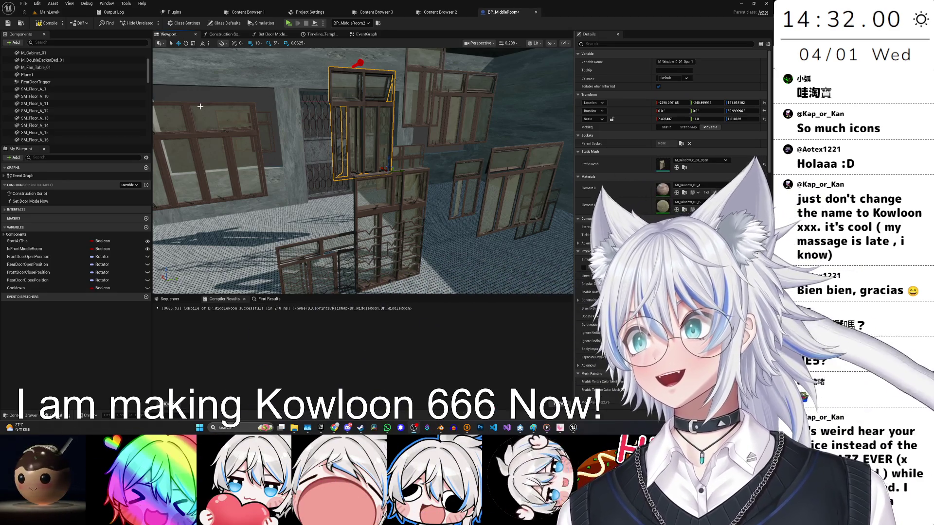
# Slide the M_Window_B_03_Close window left along X.
pyautogui.click(440, 229)
pyautogui.moveTo(439, 228); pyautogui.dragTo(428, 228)
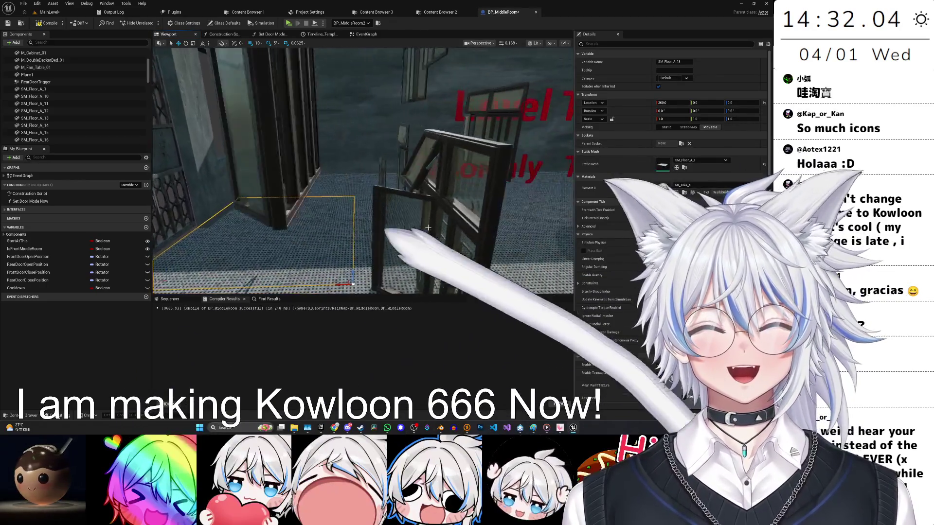
pyautogui.click(413, 156)
pyautogui.moveTo(413, 160)
pyautogui.mouseDown()
pyautogui.moveTo(399, 146)
pyautogui.moveTo(360, 170)
pyautogui.mouseUp()
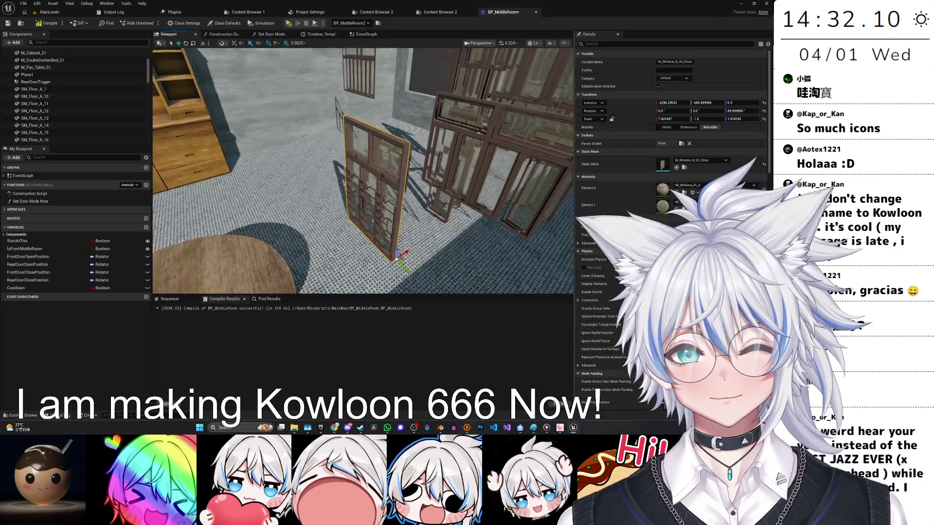
pyautogui.moveTo(418, 246)
pyautogui.mouseDown()
pyautogui.moveTo(316, 252)
pyautogui.moveTo(298, 198)
pyautogui.mouseUp()
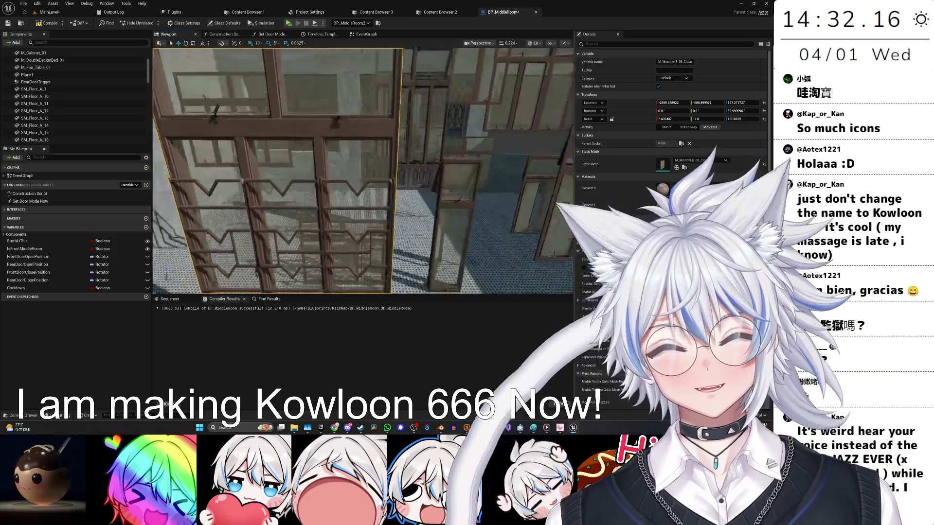
pyautogui.press('f')
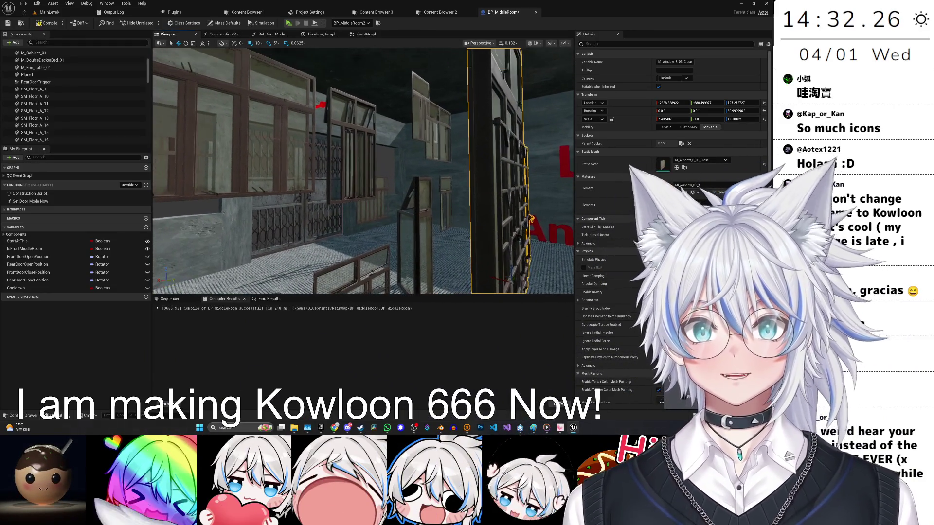
pyautogui.moveTo(502, 199); pyautogui.dragTo(409, 199)
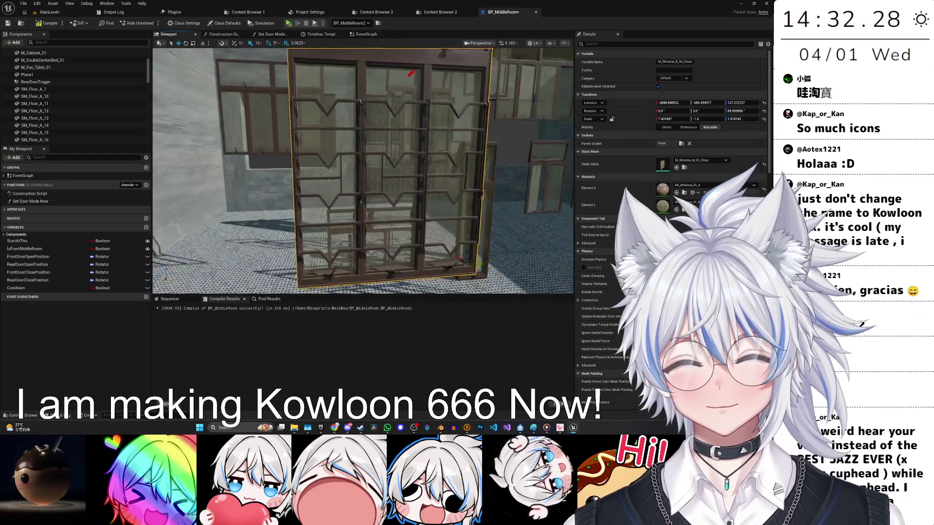
# Scale the window to 1 on all axes, then move it further left and slightly up.
pyautogui.click(674, 119)
pyautogui.write('1')
pyautogui.press('Tab')
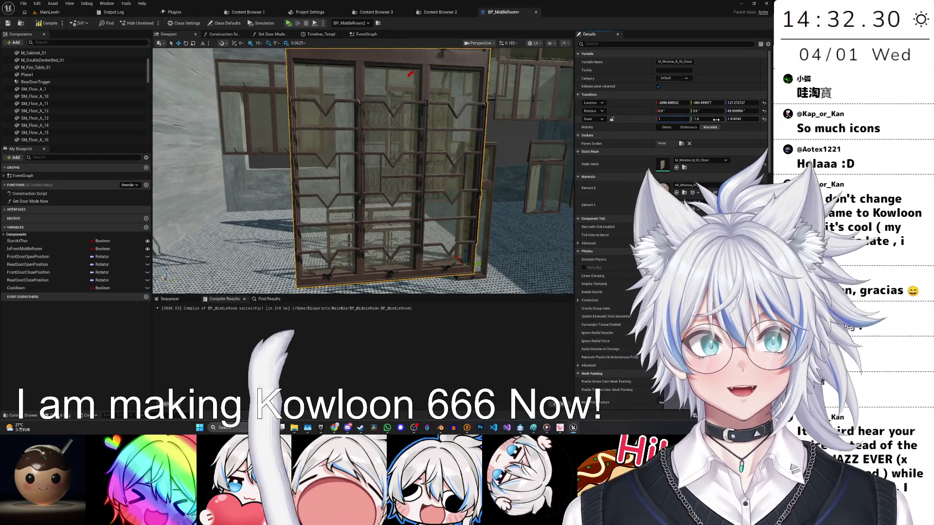
pyautogui.write('1')
pyautogui.press('Tab')
pyautogui.write('1')
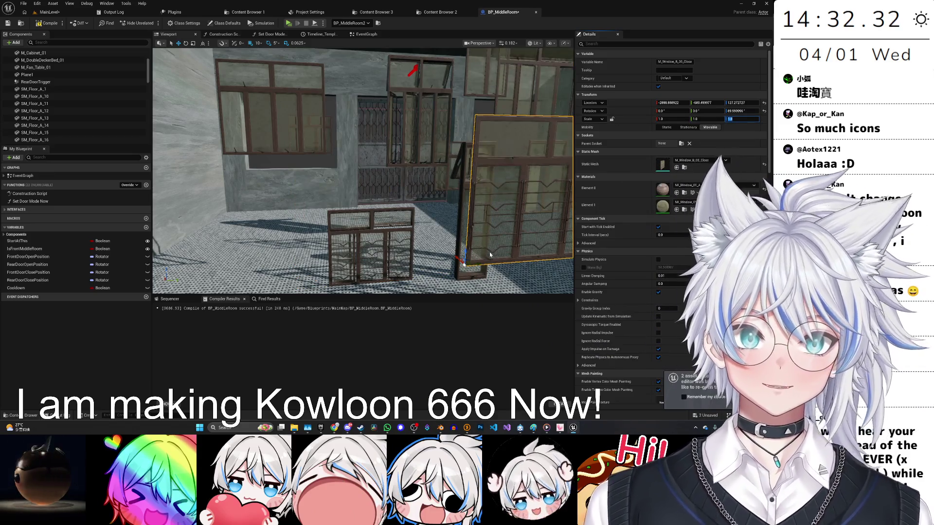
pyautogui.moveTo(467, 265)
pyautogui.mouseDown()
pyautogui.moveTo(355, 218)
pyautogui.moveTo(377, 198)
pyautogui.mouseUp()
pyautogui.moveTo(353, 241); pyautogui.dragTo(370, 218)
pyautogui.moveTo(357, 222); pyautogui.dragTo(242, 221)
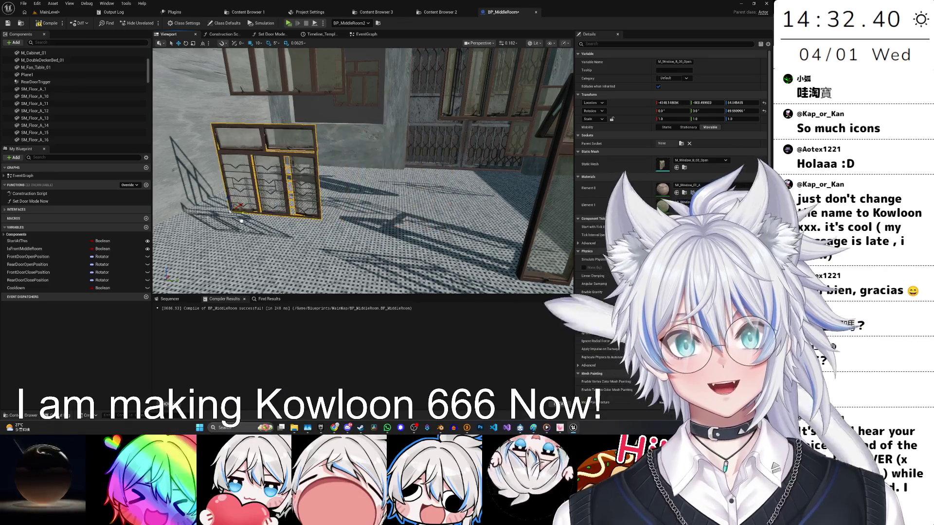
# Slide another closed window further left and enter 1 for its X scale.
pyautogui.press('d')
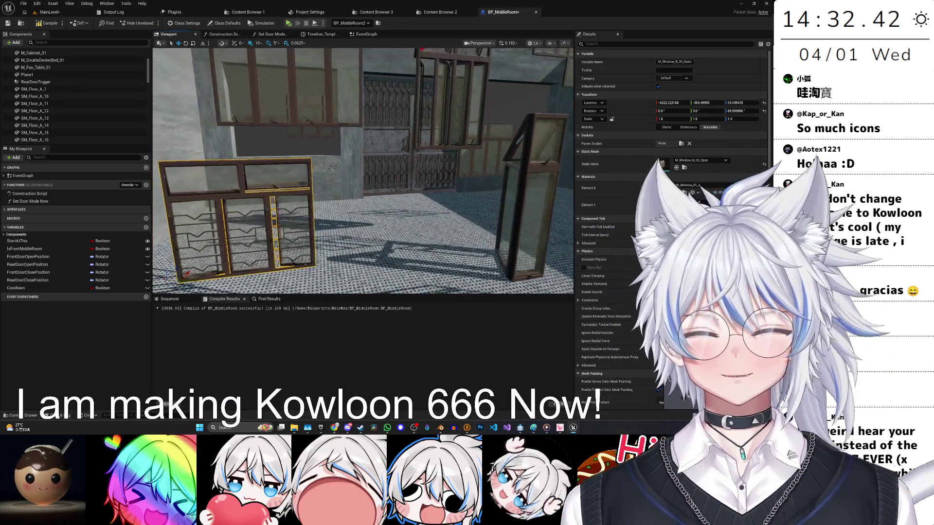
pyautogui.press('s')
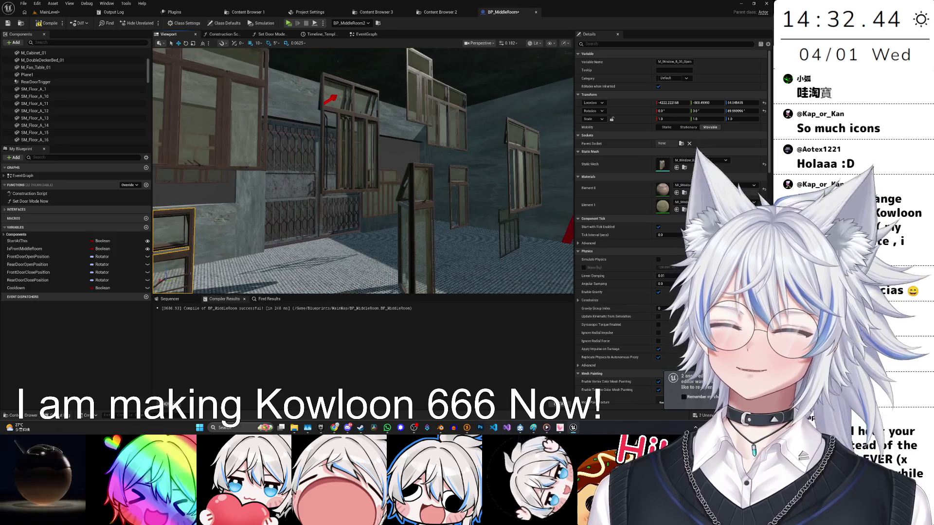
pyautogui.click(331, 184)
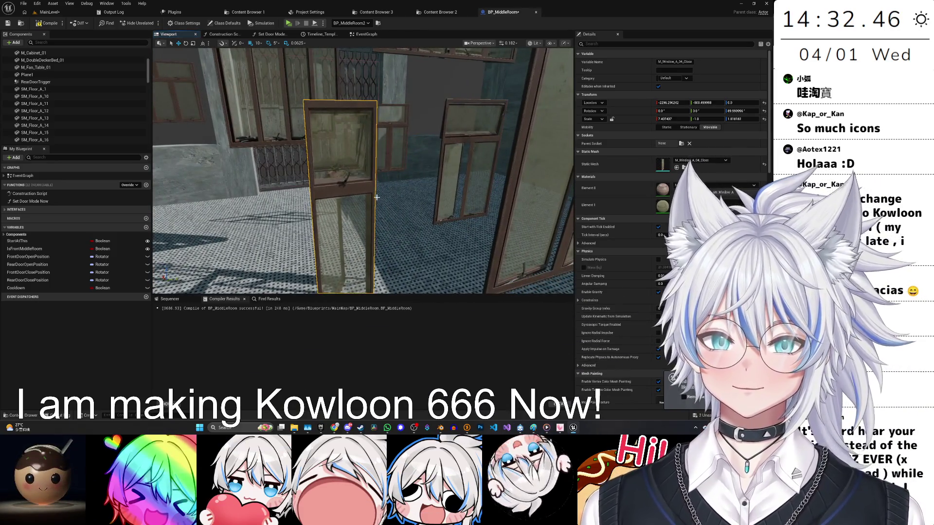
pyautogui.press('s')
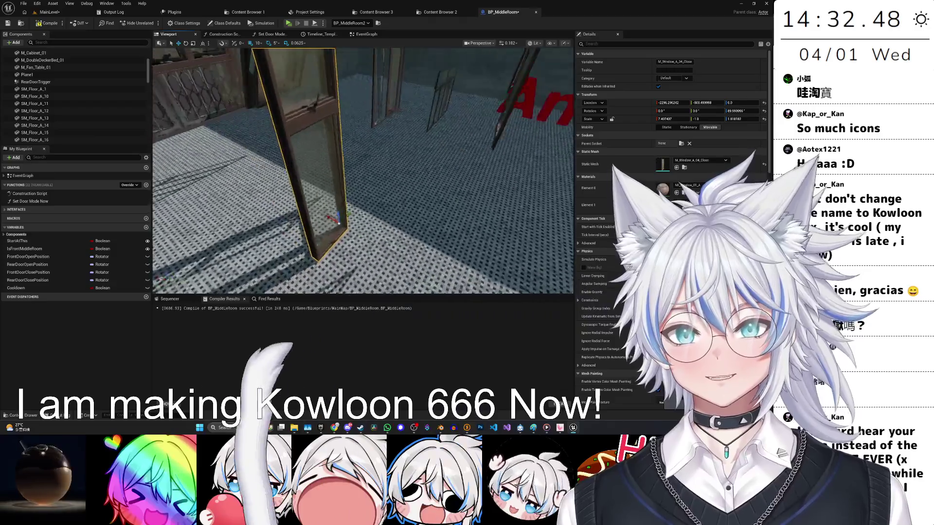
pyautogui.press('s')
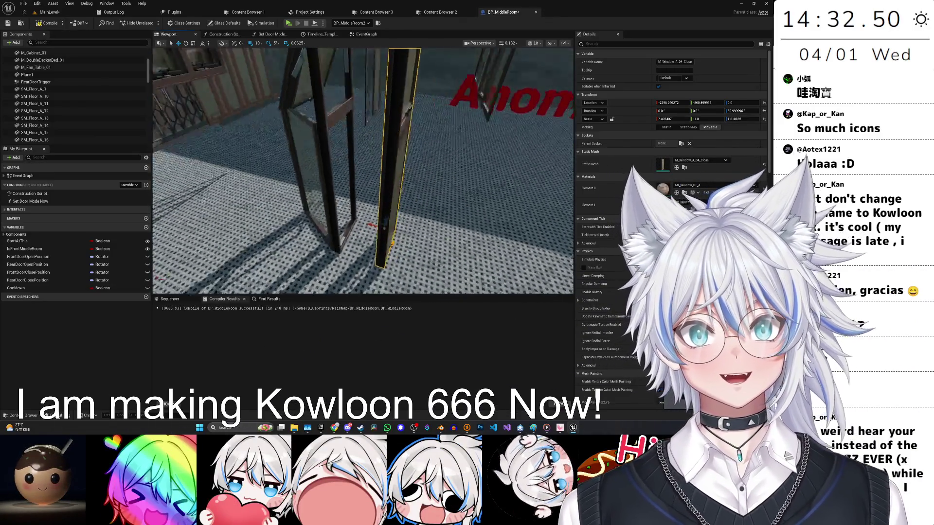
pyautogui.moveTo(485, 259); pyautogui.dragTo(382, 239)
pyautogui.click(673, 119)
pyautogui.write('1')
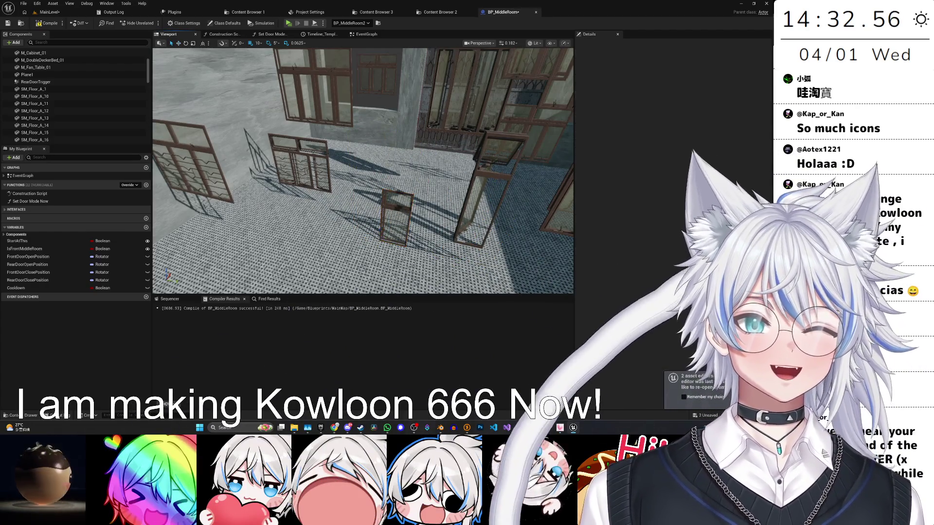
# Raise the tall open window slightly and shift it to the left.
pyautogui.click(442, 165)
pyautogui.moveTo(443, 209); pyautogui.dragTo(453, 197)
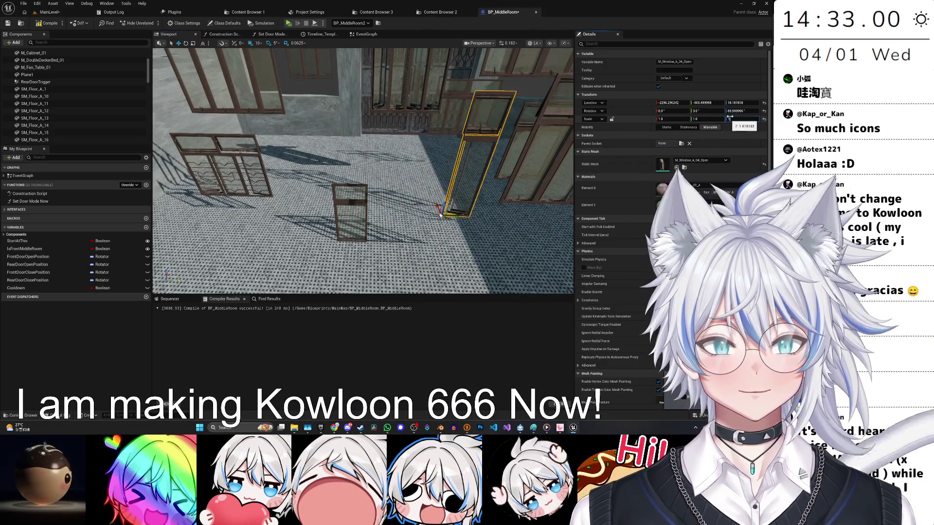
pyautogui.moveTo(475, 173); pyautogui.dragTo(441, 173)
# Lower M_Window_A_03_Close onto the sill and nudge it flush into the wall using snap steps 5 and 1.
pyautogui.moveTo(427, 204)
pyautogui.mouseDown()
pyautogui.moveTo(409, 197)
pyautogui.moveTo(447, 197)
pyautogui.moveTo(394, 197)
pyautogui.moveTo(419, 194)
pyautogui.moveTo(409, 194)
pyautogui.mouseUp()
pyautogui.click(331, 121)
pyautogui.moveTo(355, 156); pyautogui.dragTo(355, 156)
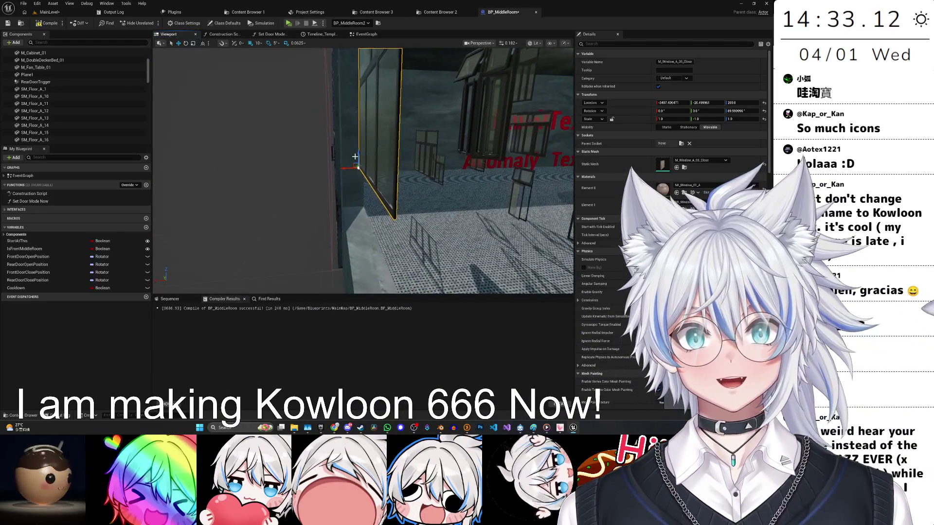
pyautogui.moveTo(359, 200); pyautogui.dragTo(367, 213)
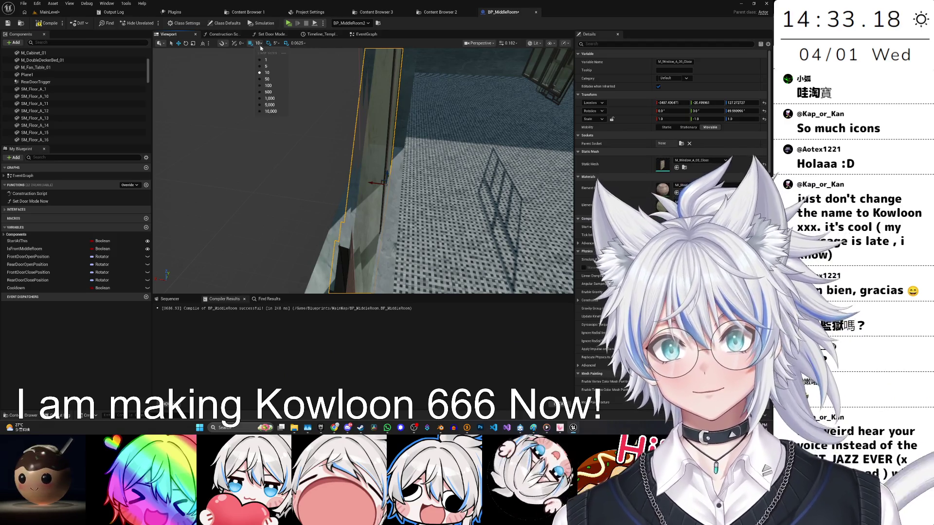
pyautogui.click(276, 66)
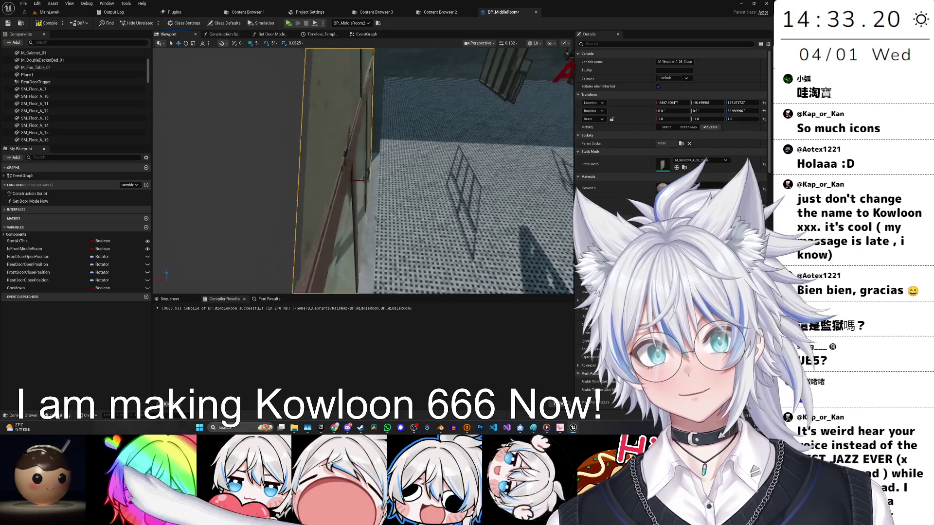
pyautogui.scroll(-1, 359, 180)
pyautogui.moveTo(351, 177); pyautogui.dragTo(348, 176)
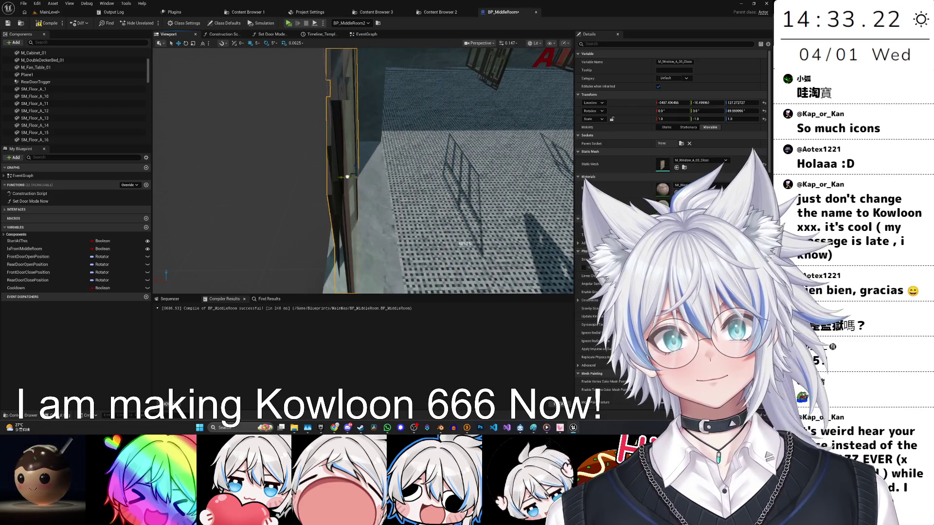
pyautogui.click(264, 59)
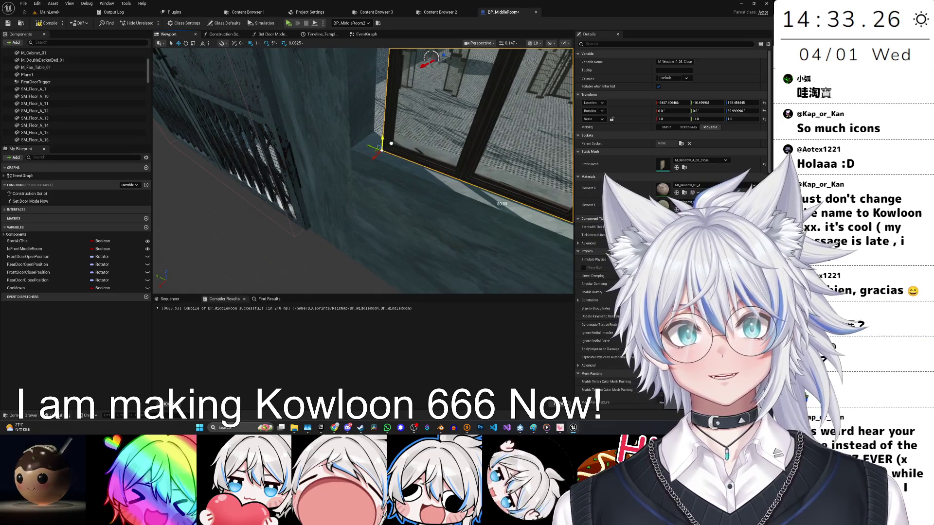
pyautogui.scroll(-1, 390, 144)
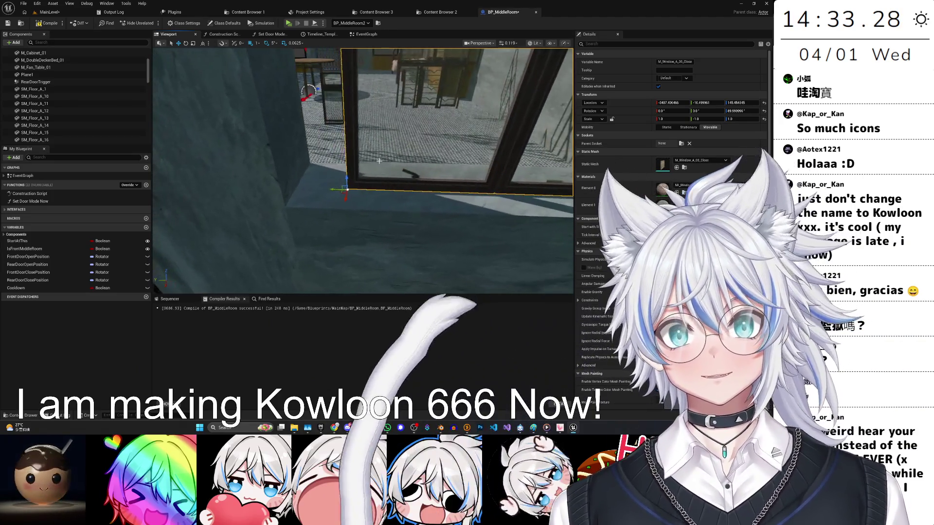
pyautogui.moveTo(312, 194)
pyautogui.mouseDown()
pyautogui.moveTo(405, 258)
pyautogui.moveTo(381, 258)
pyautogui.mouseUp()
pyautogui.moveTo(363, 170)
pyautogui.mouseDown()
pyautogui.moveTo(411, 172)
pyautogui.moveTo(397, 172)
pyautogui.mouseUp()
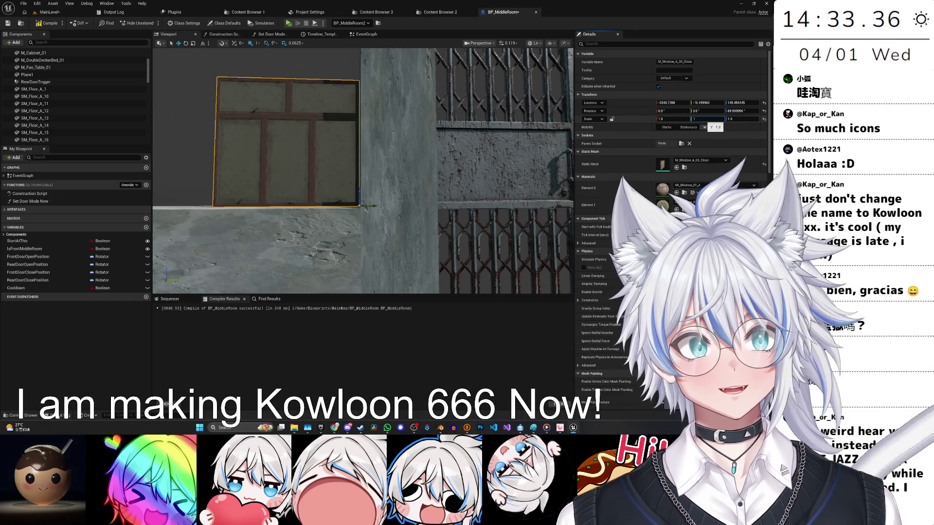
# Scale the wall window to 2.0 on all axes, then bring the Steam library forward.
pyautogui.write('2')
pyautogui.press('Return')
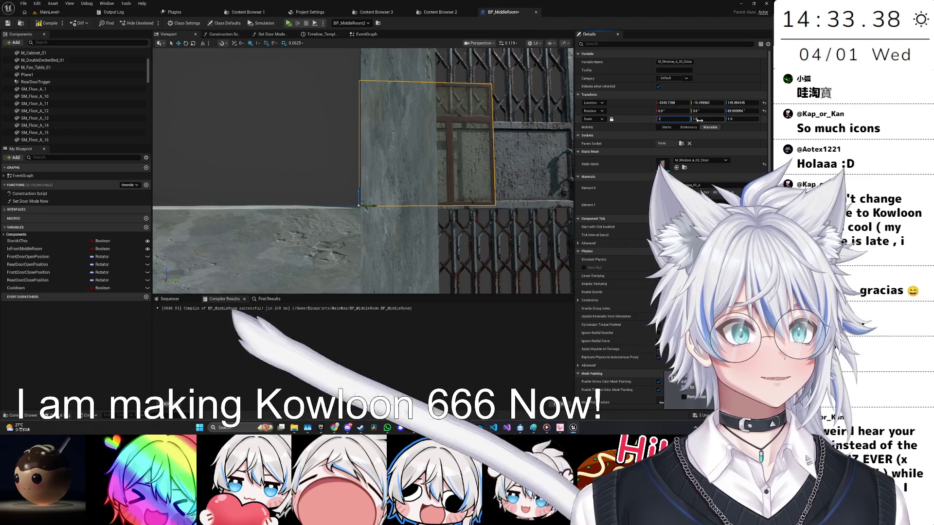
pyautogui.moveTo(486, 185)
pyautogui.mouseDown()
pyautogui.moveTo(493, 177)
pyautogui.moveTo(499, 210)
pyautogui.moveTo(321, 214)
pyautogui.moveTo(418, 233)
pyautogui.moveTo(387, 202)
pyautogui.mouseUp()
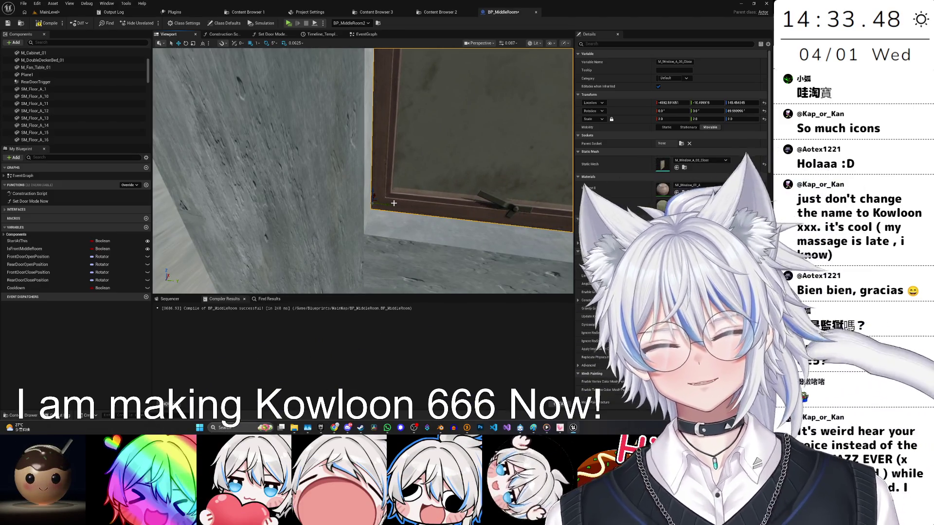
pyautogui.click(359, 429)
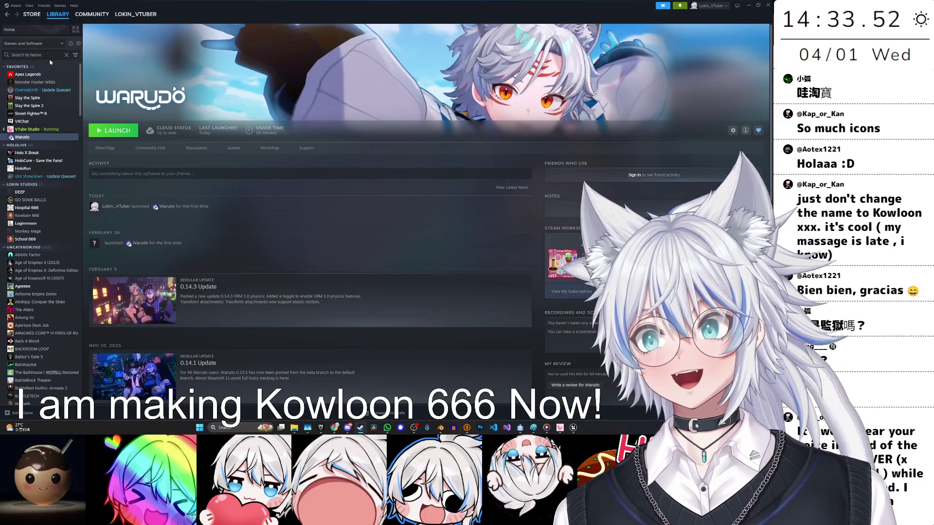
# Search the Steam store for '33' and browse the Clair Obscur: Expedition 33 page and screenshots.
pyautogui.click(32, 14)
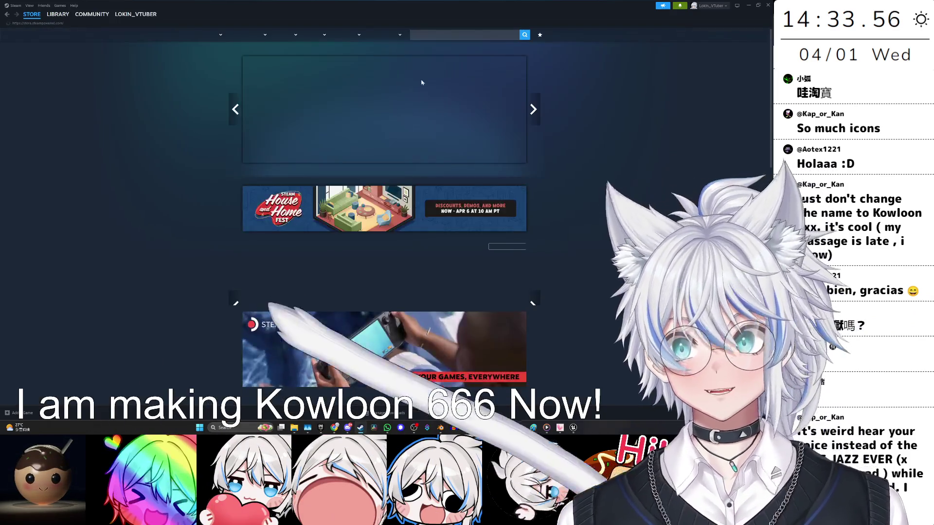
pyautogui.click(467, 35)
pyautogui.write('33')
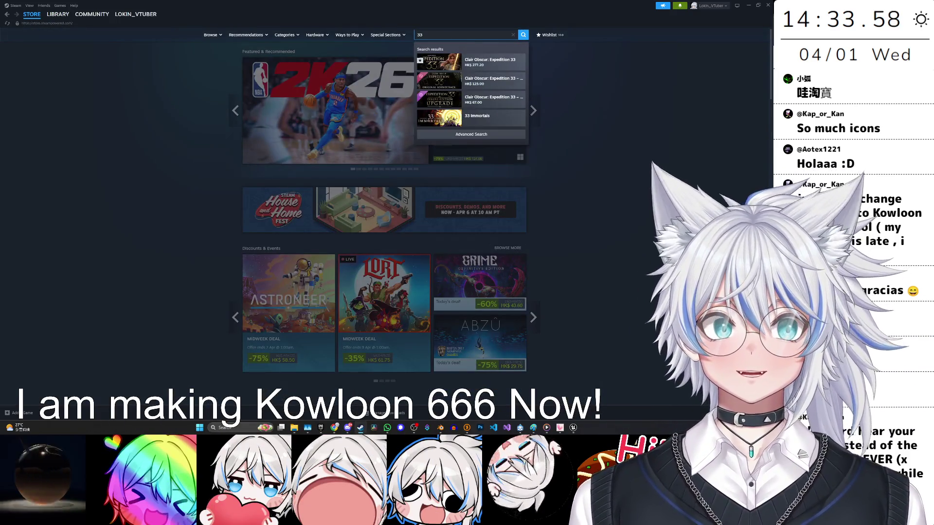
pyautogui.click(495, 69)
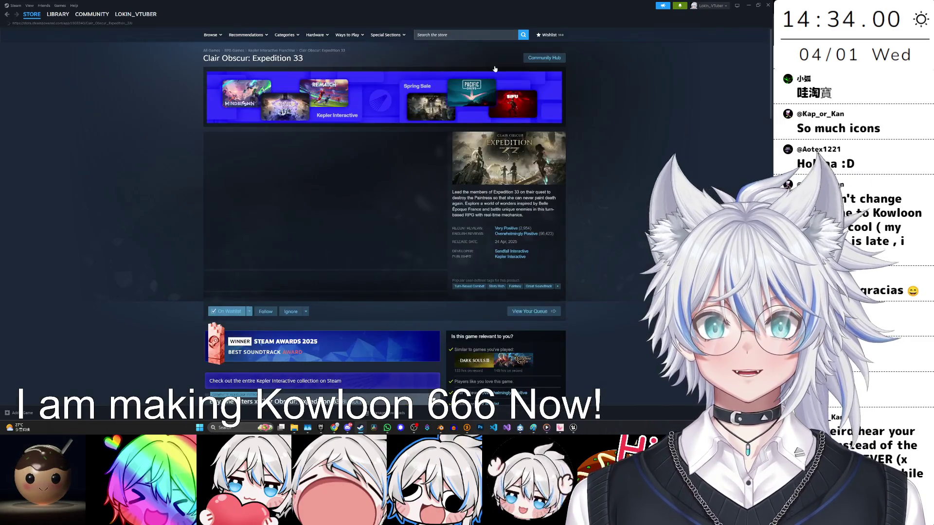
pyautogui.click(294, 281)
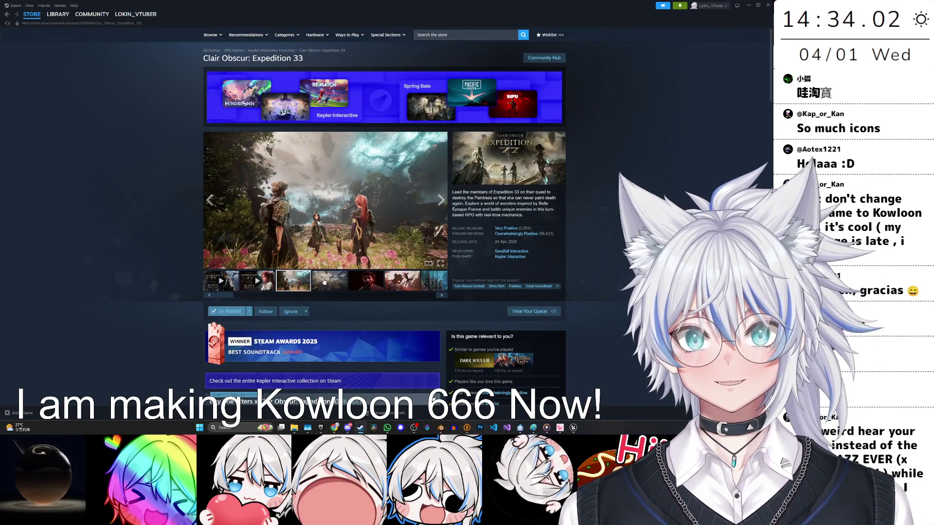
pyautogui.scroll(-3, 606, 241)
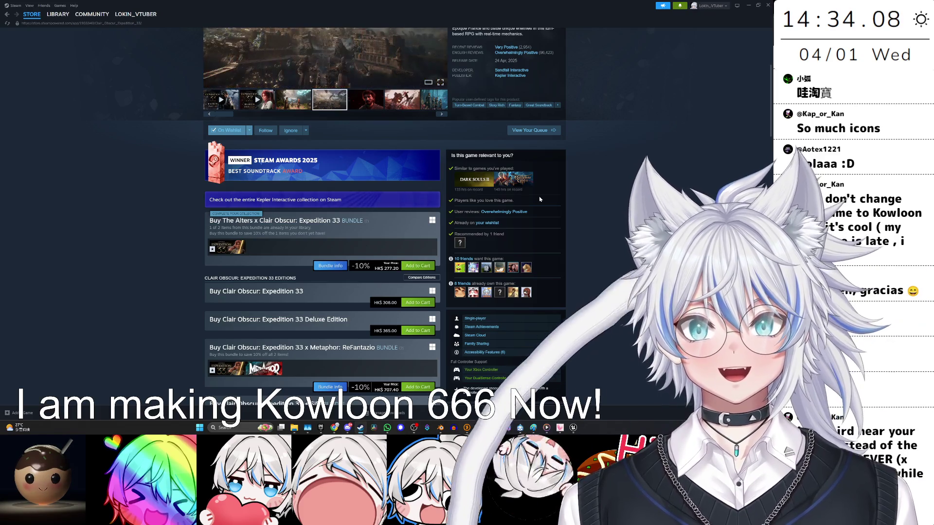
pyautogui.moveTo(237, 247)
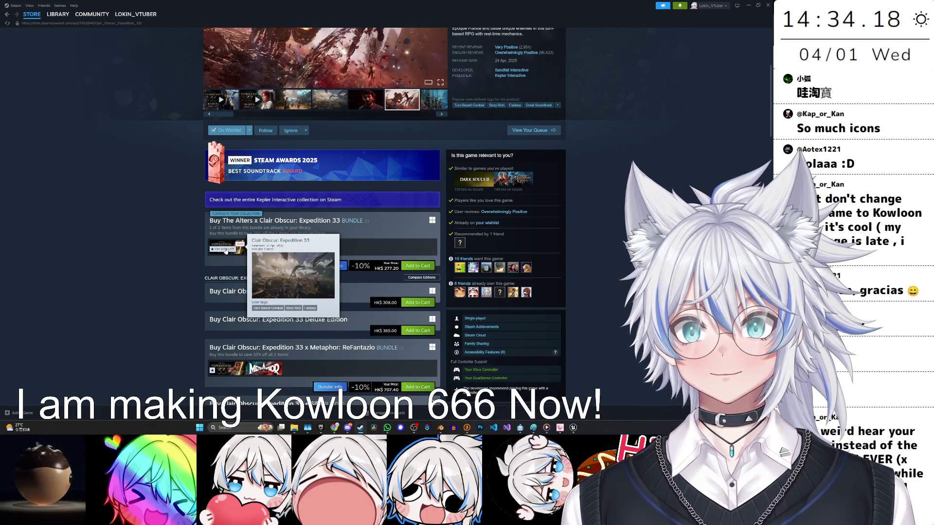
pyautogui.scroll(4, 226, 250)
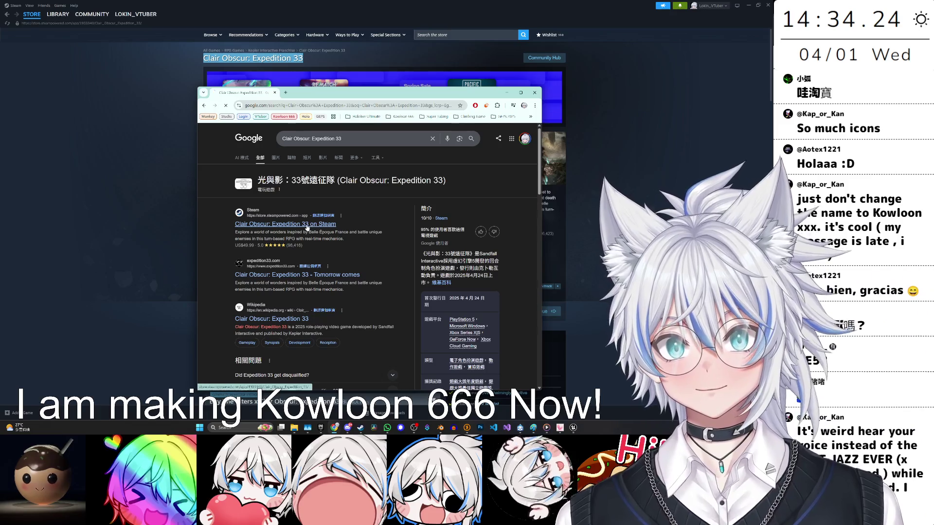
# Check the game's SteamDB player charts and price history, then leave the browser.
pyautogui.click(337, 226)
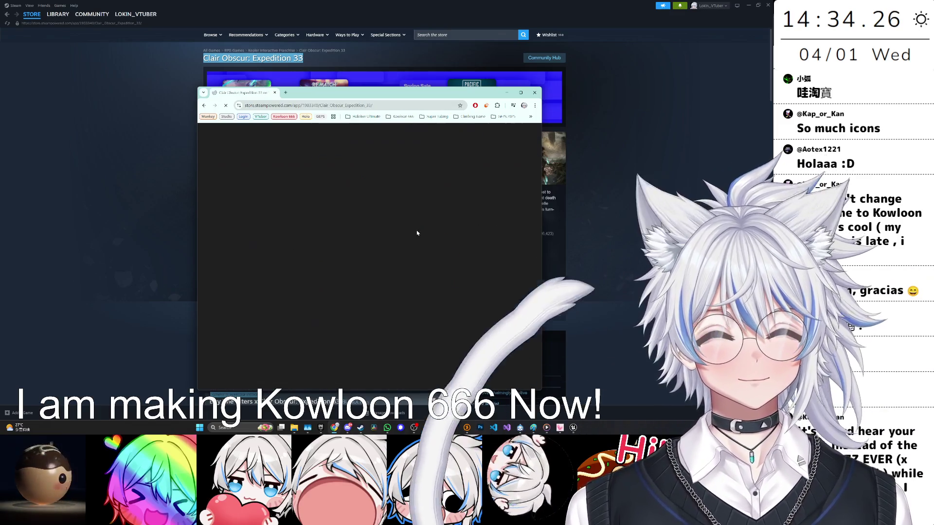
pyautogui.click(513, 307)
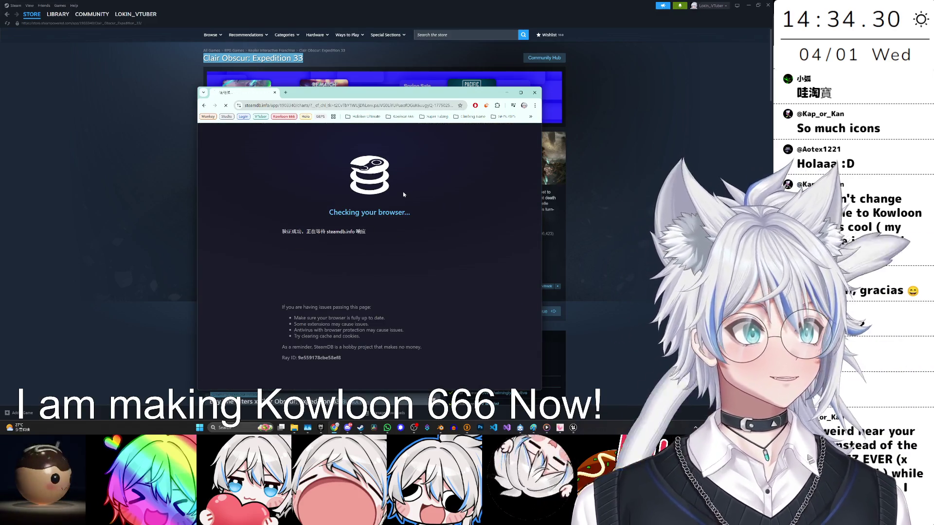
pyautogui.moveTo(541, 157); pyautogui.dragTo(621, 157)
pyautogui.scroll(-3, 409, 244)
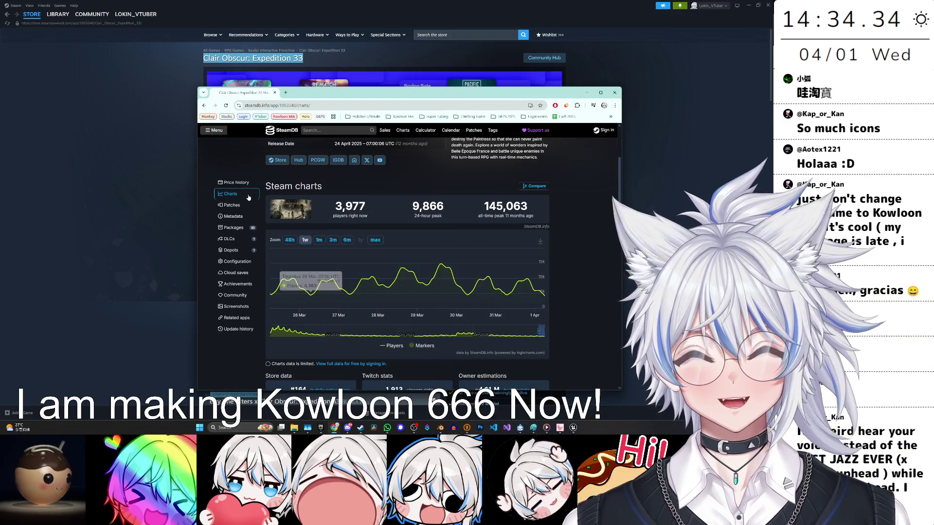
pyautogui.click(235, 183)
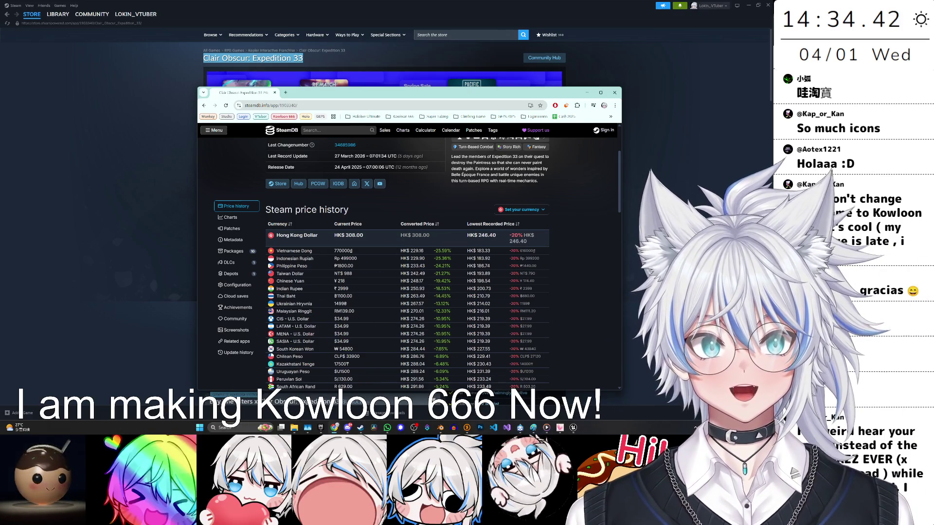
pyautogui.hotkey('alt', 'Tab')
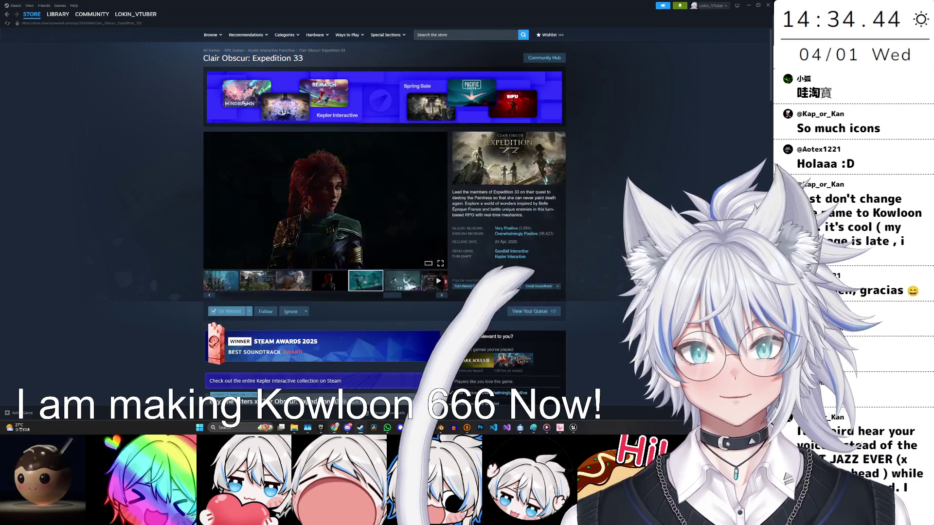
# Scroll through the Expedition 33 store page, then minimize Steam to return to BP_MiddleRoom.
pyautogui.scroll(-5, 499, 284)
pyautogui.scroll(-1, 499, 284)
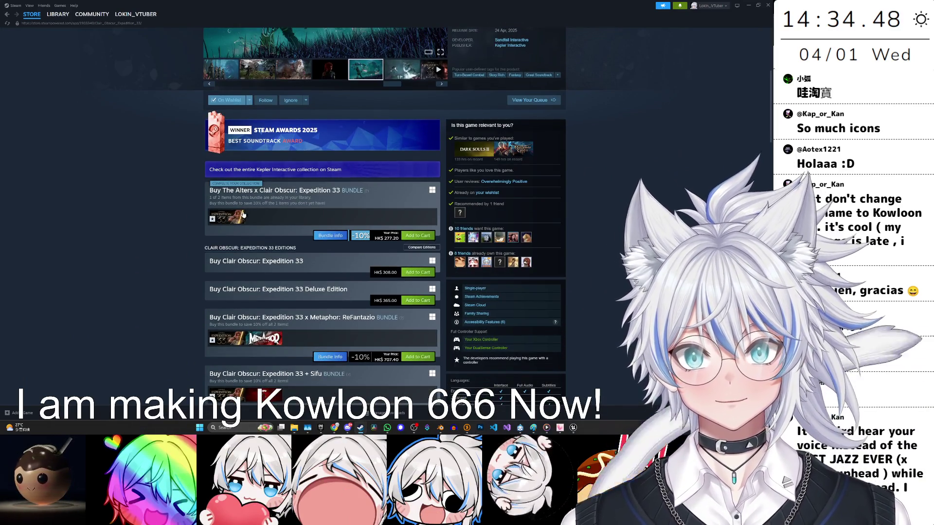
pyautogui.scroll(-1, 308, 270)
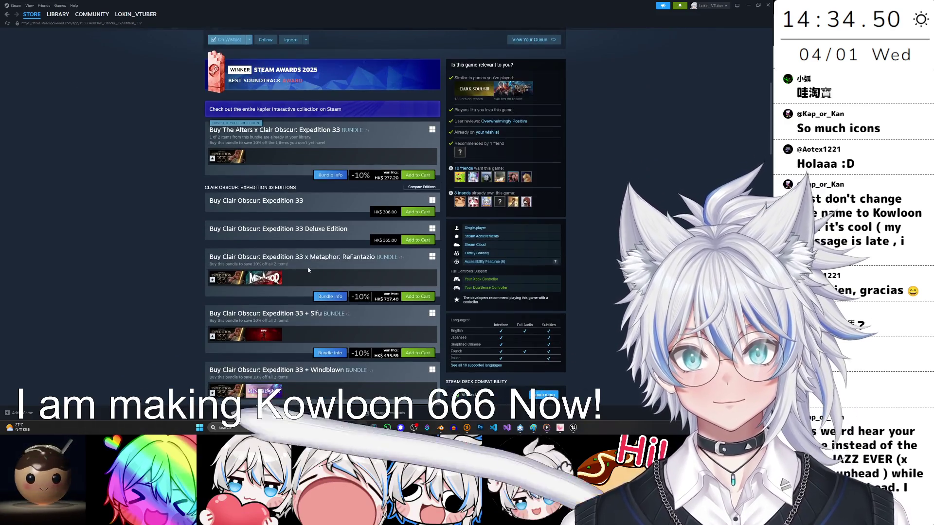
pyautogui.scroll(-1, 307, 270)
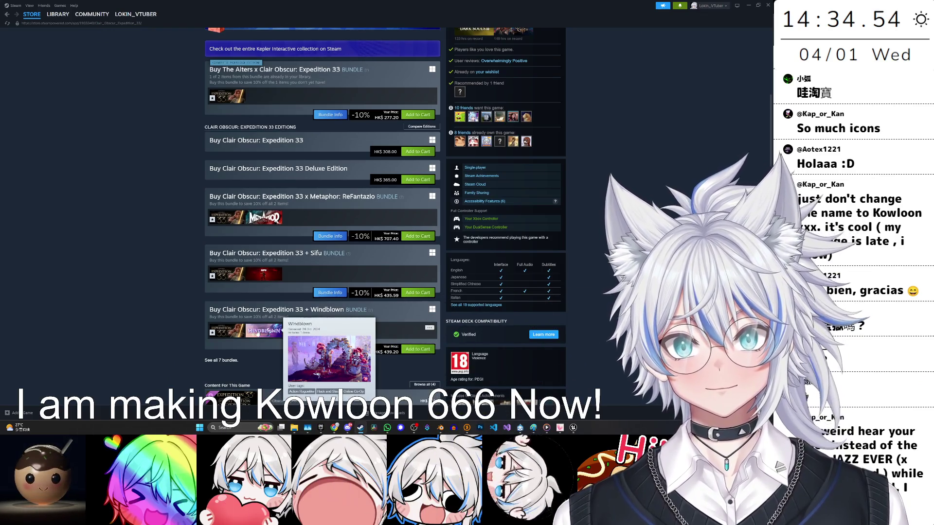
pyautogui.moveTo(263, 331)
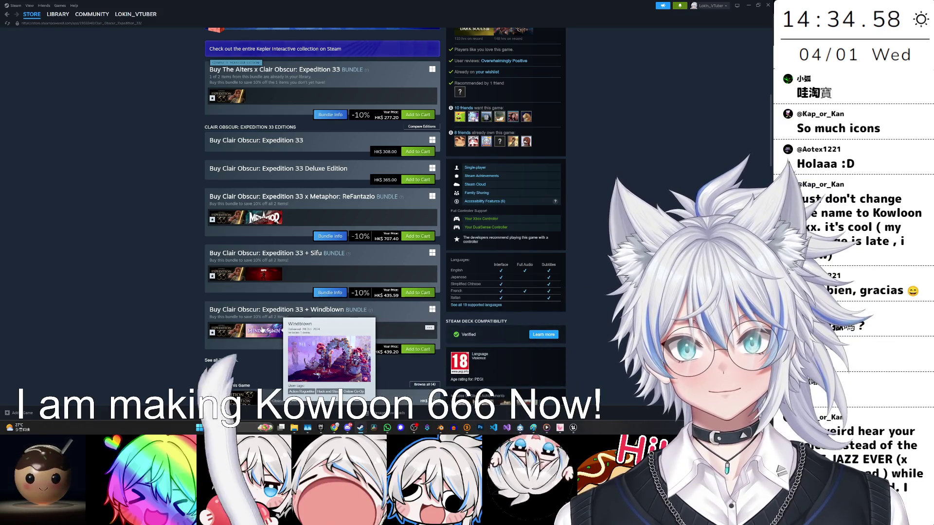
pyautogui.scroll(4, 263, 330)
pyautogui.scroll(2, 262, 329)
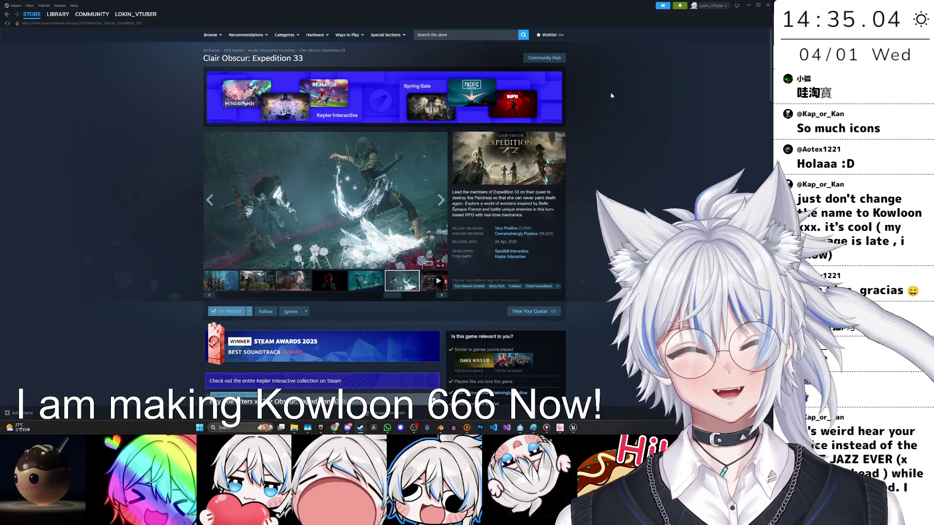
pyautogui.click(751, 6)
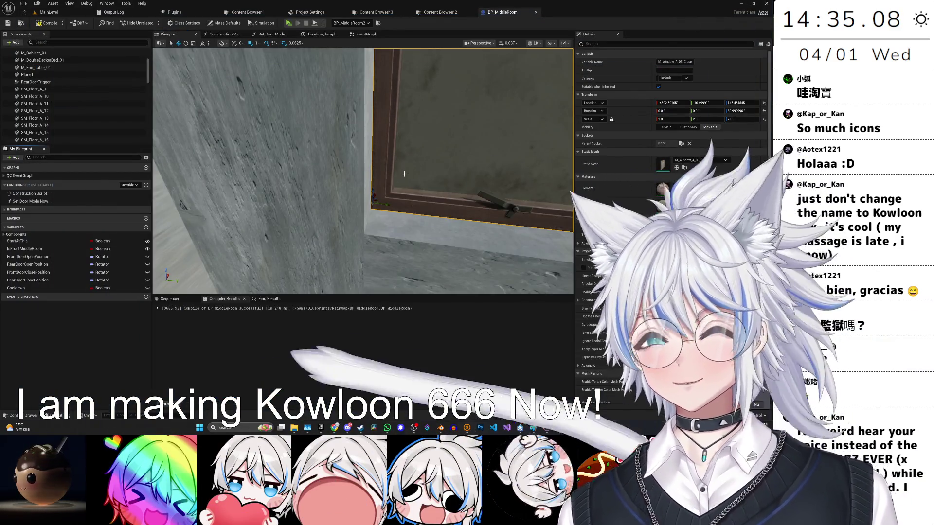
pyautogui.moveTo(405, 174); pyautogui.dragTo(413, 211)
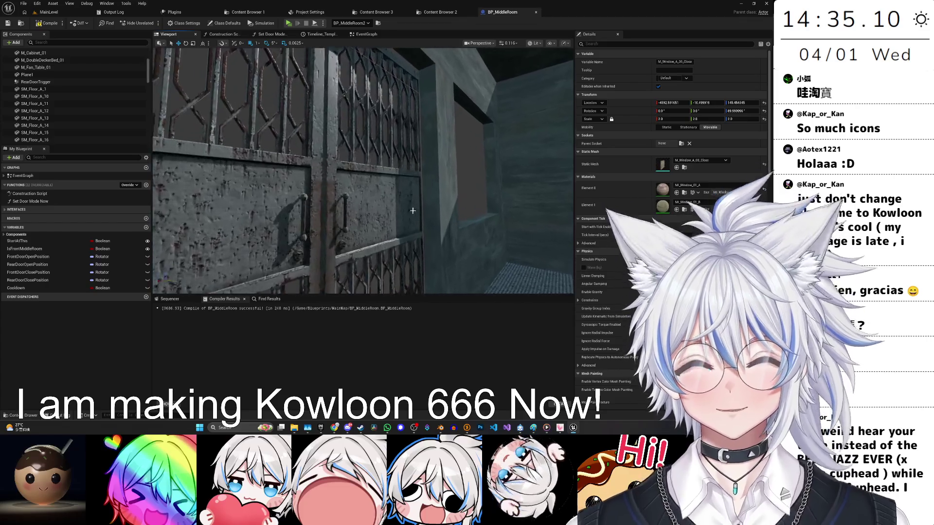
pyautogui.hotkey('alt', 'Tab')
pyautogui.click(245, 162)
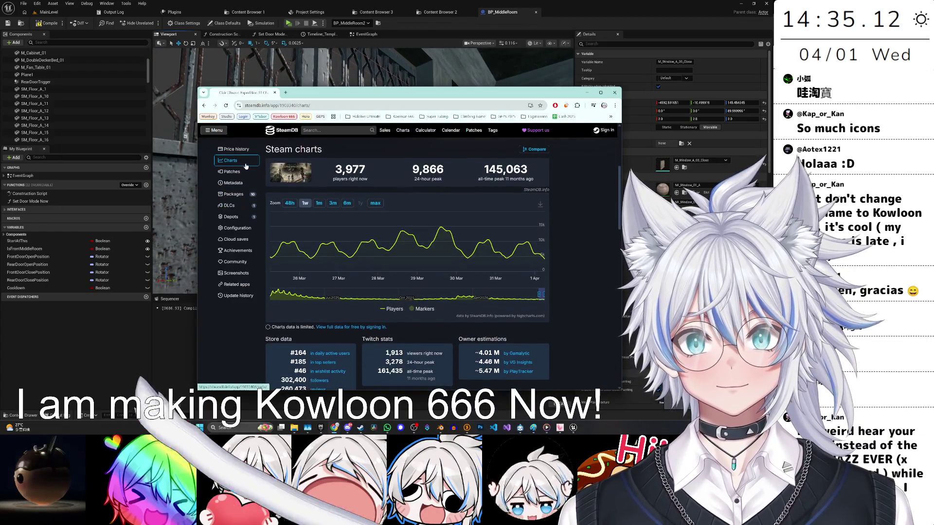
pyautogui.hotkey('alt', 'Left')
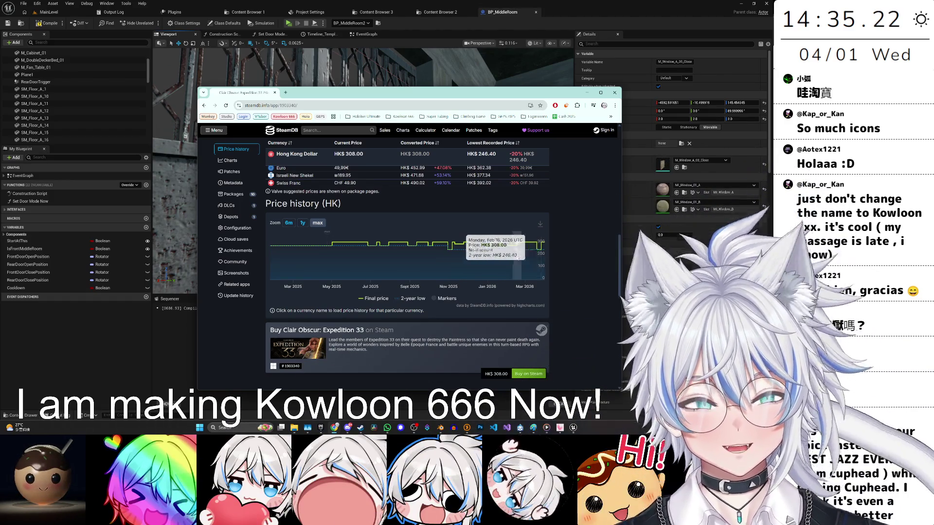
pyautogui.hotkey('alt', 'Tab')
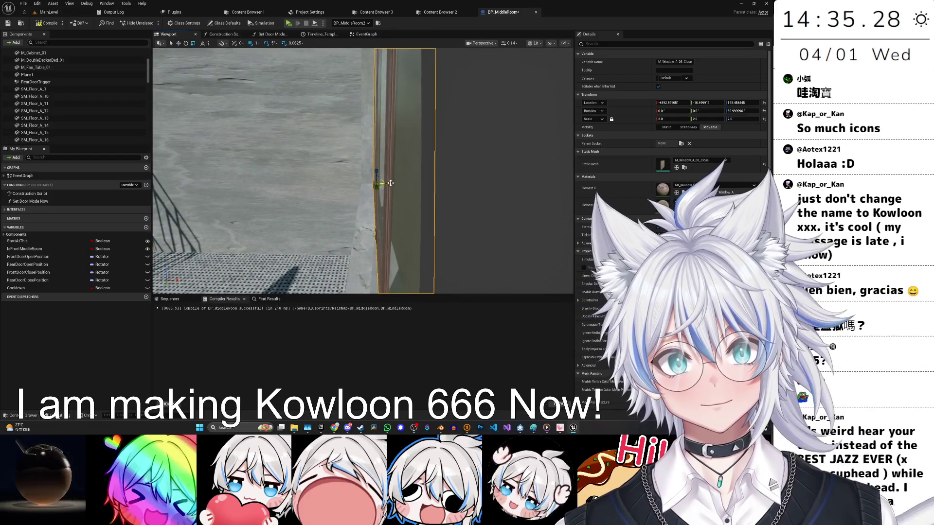
# Set X scale to 4.525 and snapping to 0.1, then select M_Window_A_01_Open and open the Content Drawer.
pyautogui.write('4.525')
pyautogui.press('Return')
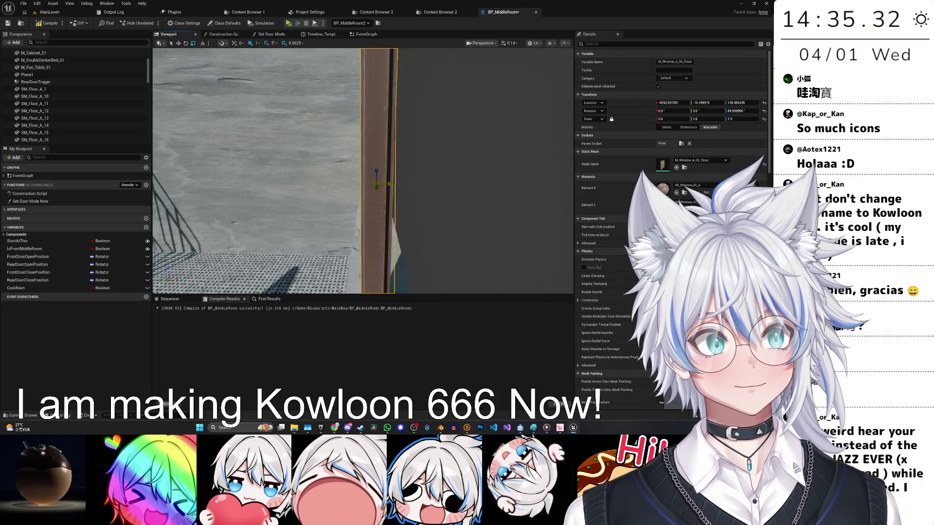
pyautogui.click(301, 92)
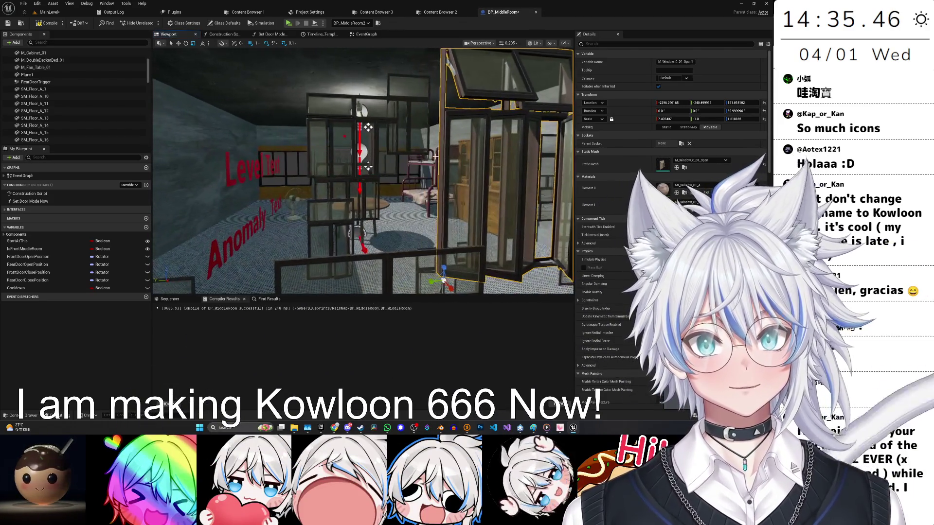
pyautogui.click(360, 123)
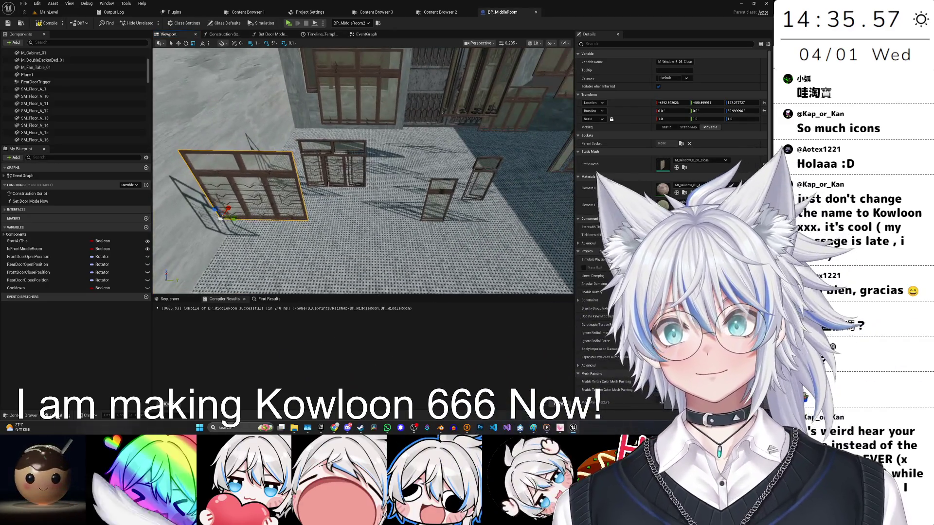
pyautogui.hotkey('ctrl', 'space')
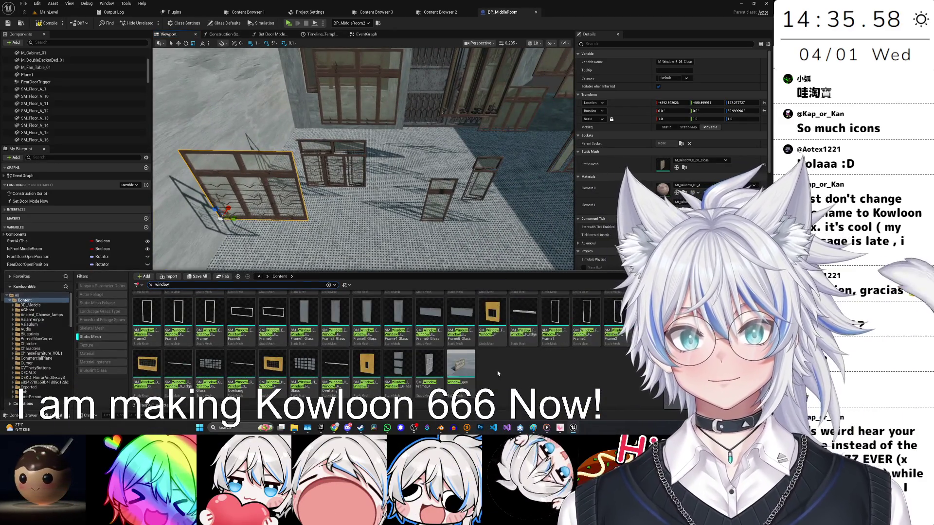
# Drag M_Window_B_03_Open from the Content Drawer into BP_MiddleRoom's components and focus the new component.
pyautogui.scroll(3, 498, 373)
pyautogui.scroll(10, 441, 364)
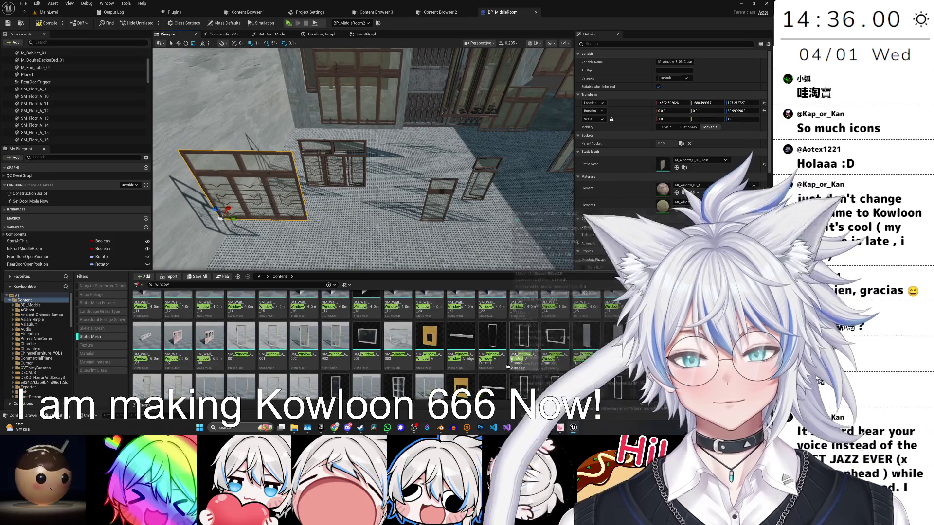
pyautogui.scroll(3, 525, 354)
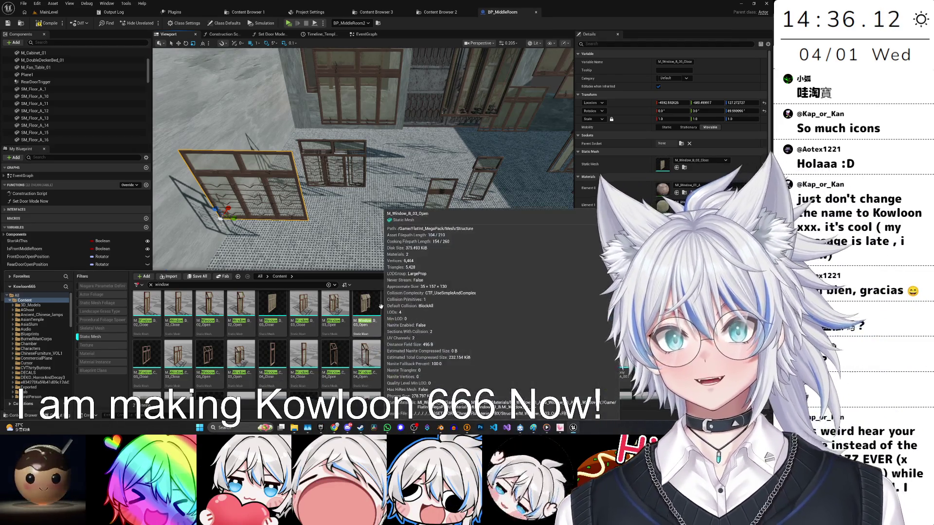
pyautogui.moveTo(367, 334)
pyautogui.mouseDown()
pyautogui.moveTo(341, 292)
pyautogui.moveTo(80, 88)
pyautogui.mouseUp()
pyautogui.scroll(-2, 103, 132)
pyautogui.doubleClick(103, 133)
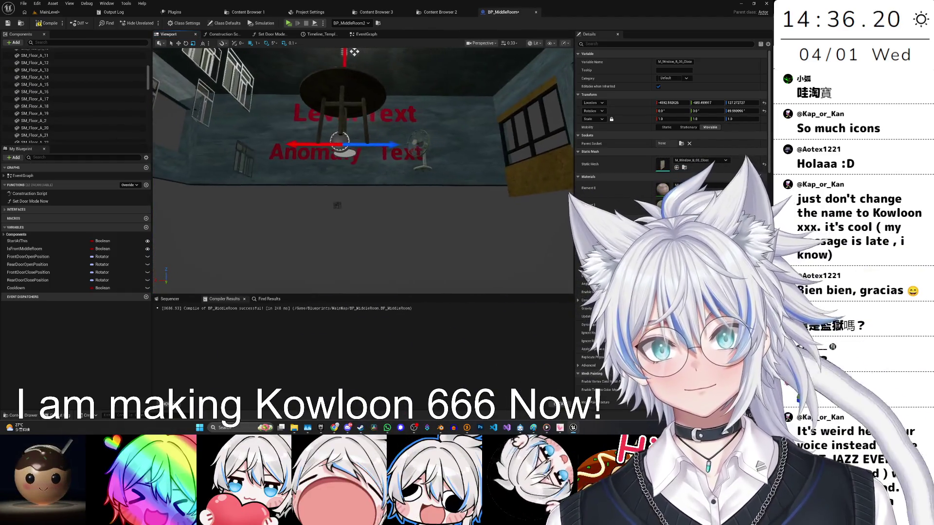
# Select and inspect the new M_Window_B_03_Open1 window, then switch to the MainLevel editor.
pyautogui.click(364, 188)
pyautogui.scroll(5, 364, 188)
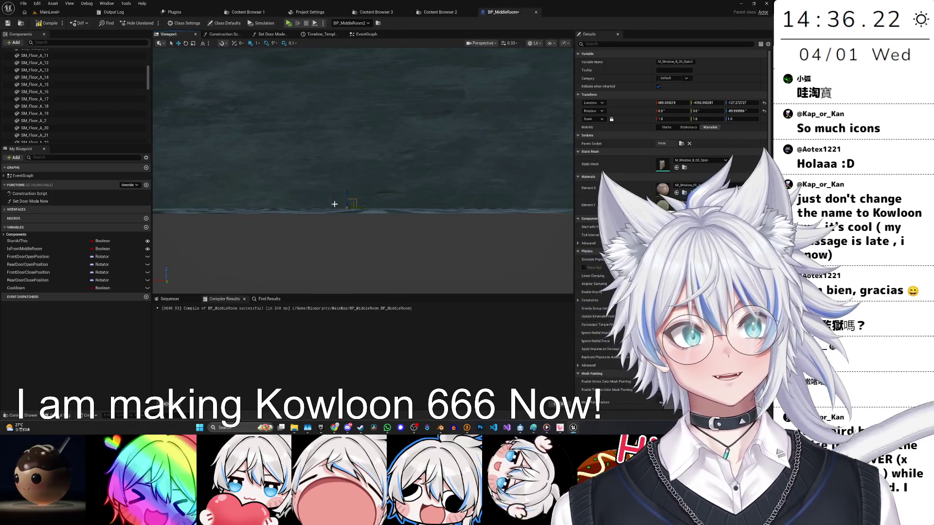
pyautogui.scroll(-3, 511, 158)
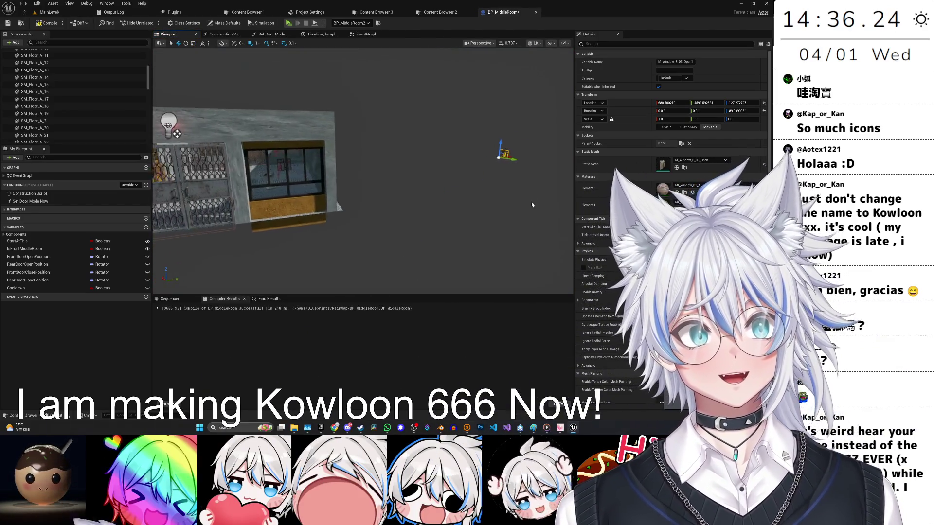
pyautogui.scroll(10, 270, 191)
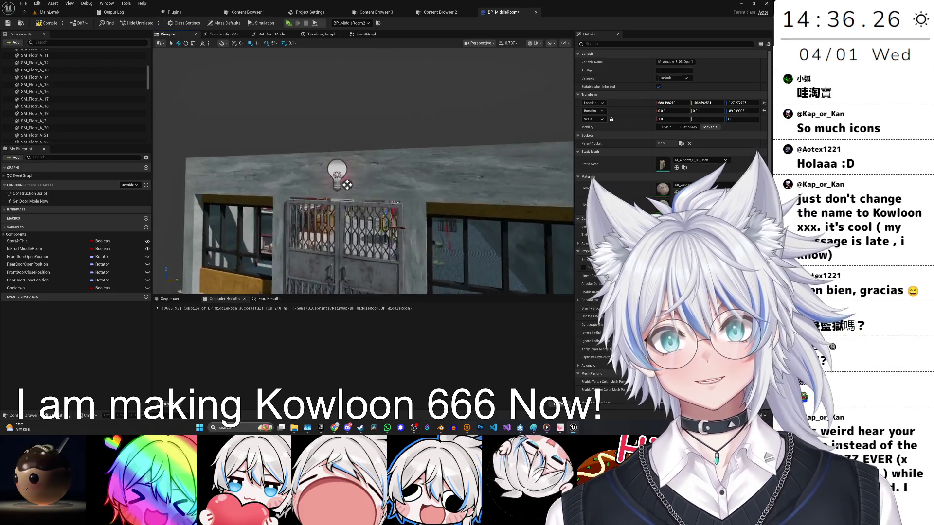
pyautogui.scroll(-5, 370, 212)
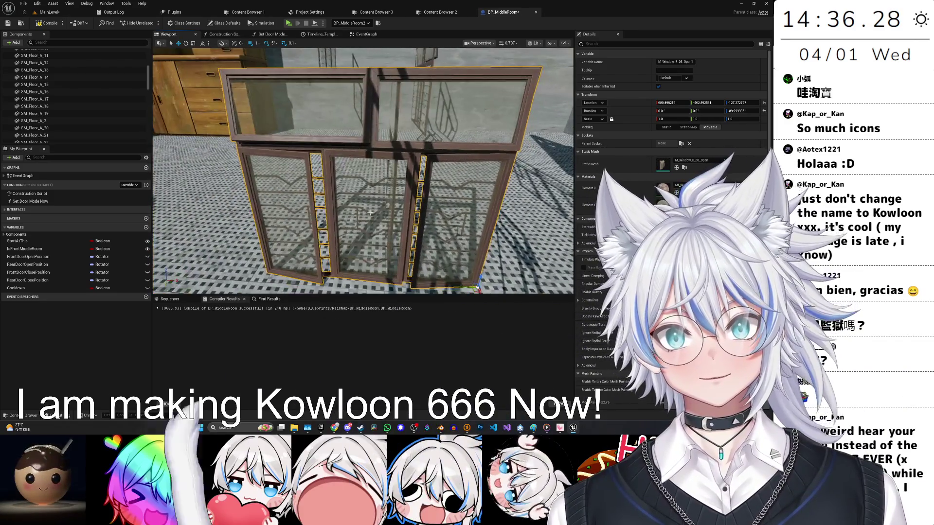
pyautogui.hotkey('ctrl', 'space')
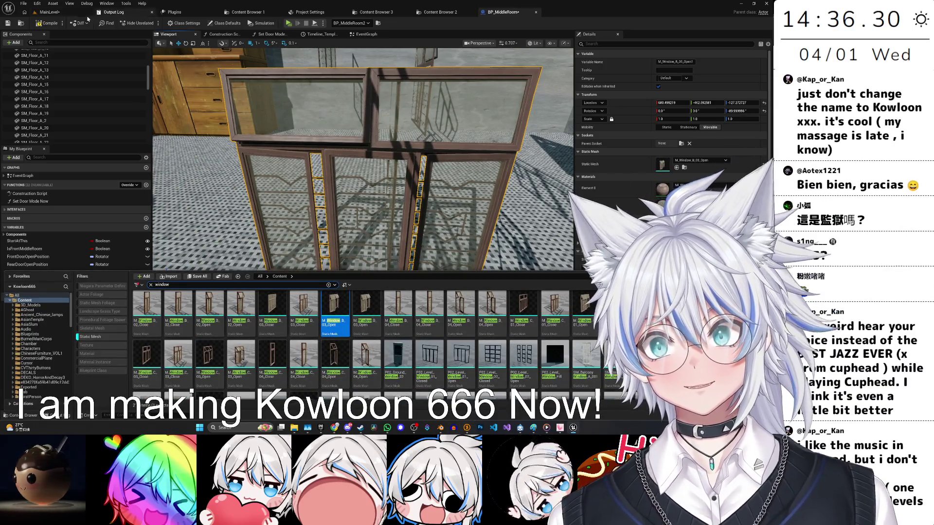
pyautogui.click(50, 12)
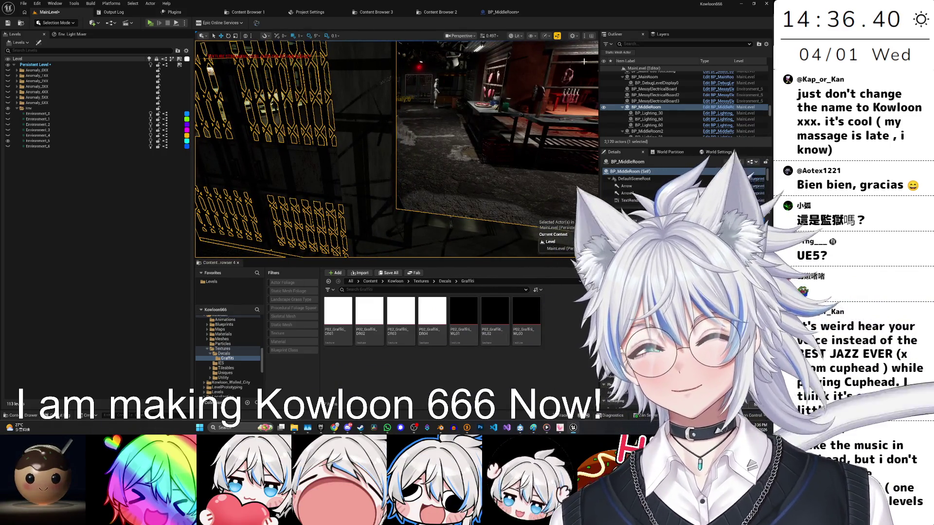
# Return to the BP_MiddleRoom blueprint editor.
pyautogui.click(507, 15)
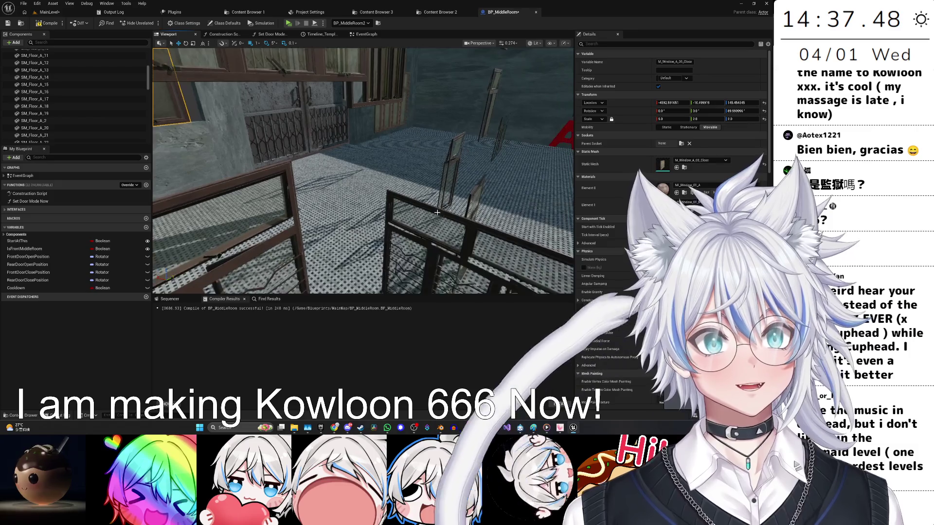
# Move the M_Window_B_03_Open1 window along X from 2465.68 to 2369.37.
pyautogui.click(437, 213)
pyautogui.press('f')
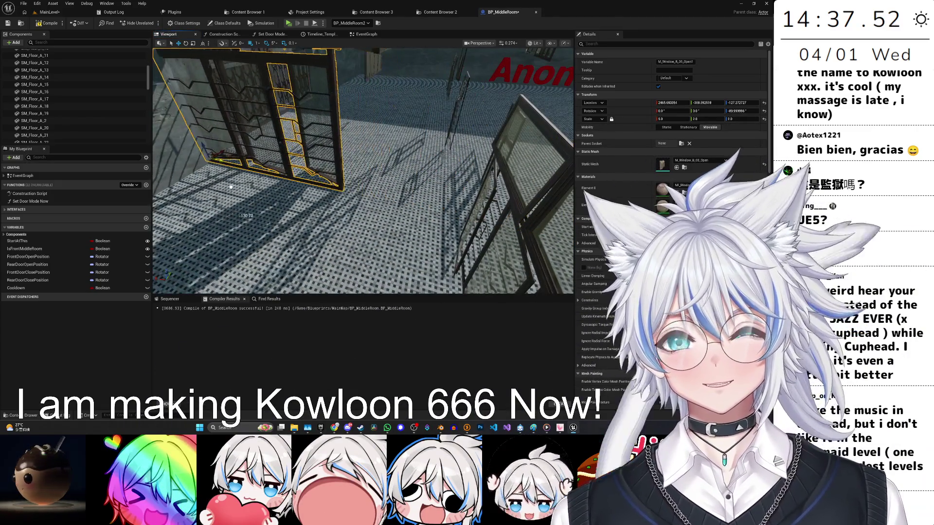
pyautogui.moveTo(231, 186); pyautogui.dragTo(228, 187)
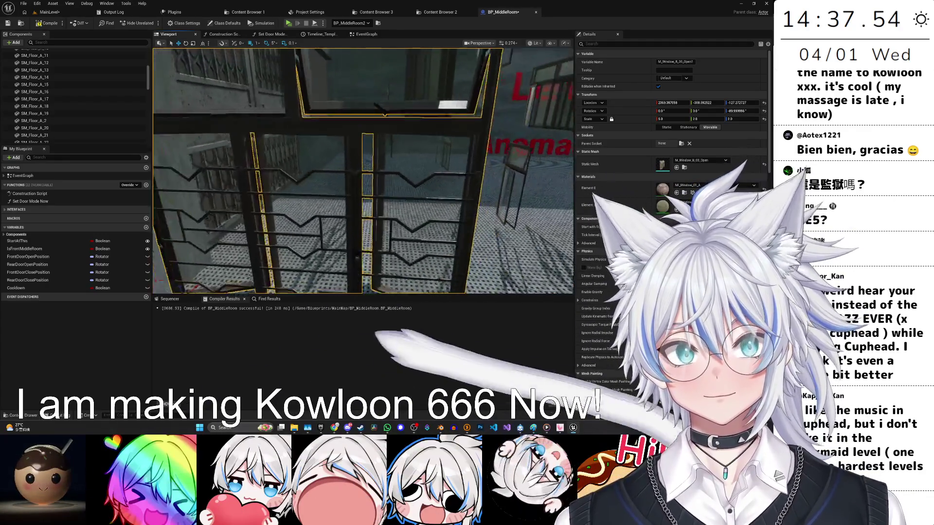
pyautogui.scroll(-3, 363, 170)
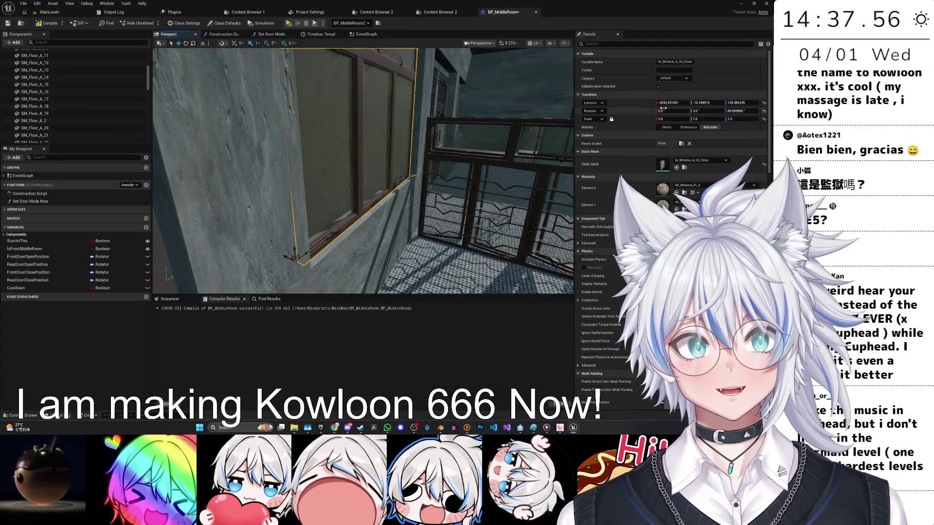
pyautogui.click(481, 160)
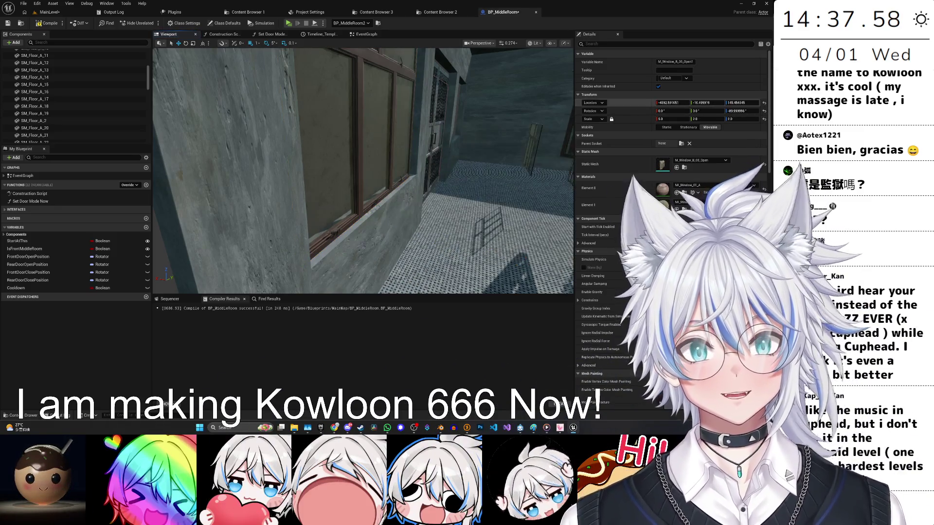
pyautogui.press('f')
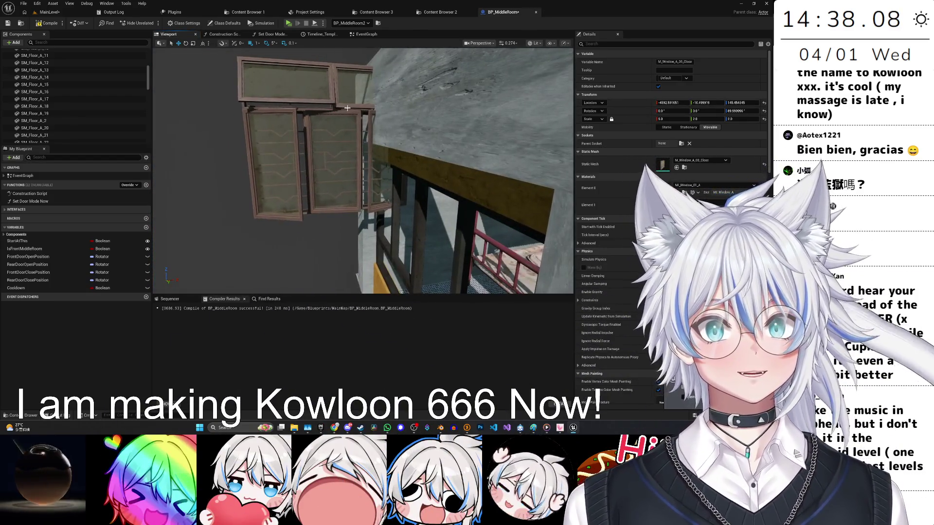
pyautogui.moveTo(147, 80); pyautogui.dragTo(146, 126)
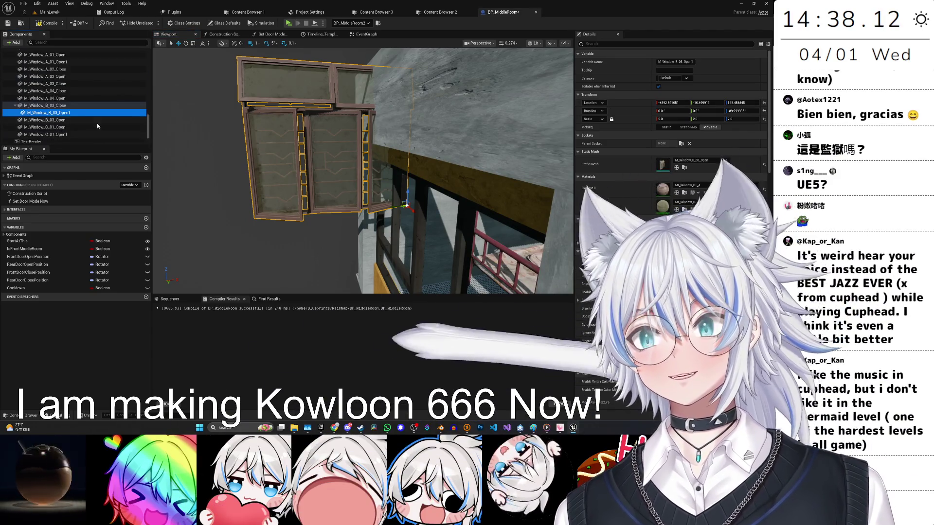
# Select the window components from M_Window_A_01_Close onward under DefaultSceneRoot and frame them in the viewport.
pyautogui.scroll(10, 87, 89)
pyautogui.moveTo(88, 90); pyautogui.dragTo(76, 62)
pyautogui.scroll(5, 88, 90)
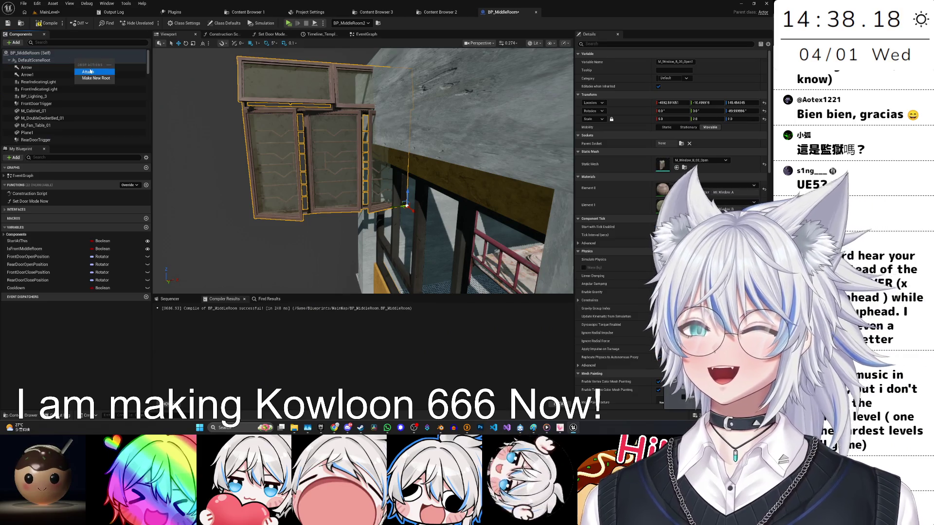
pyautogui.scroll(-10, 114, 116)
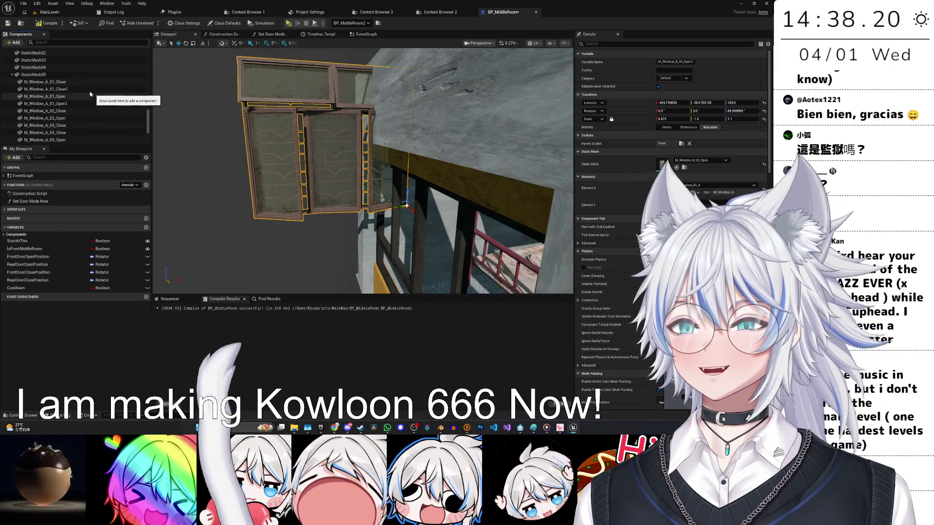
pyautogui.click(88, 82)
pyautogui.keyDown('shift'); pyautogui.click(90, 90); pyautogui.keyUp('shift')
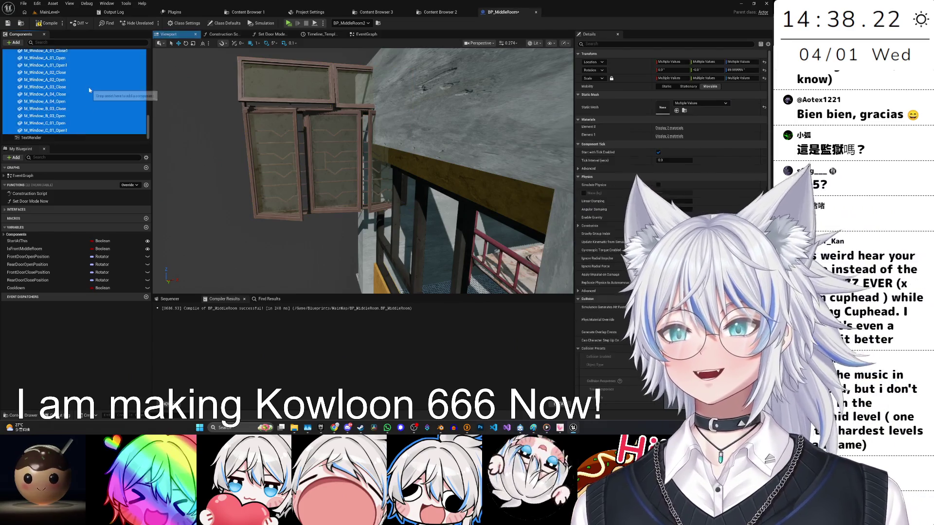
pyautogui.scroll(10, 75, 78)
pyautogui.moveTo(74, 79); pyautogui.dragTo(68, 64)
pyautogui.moveTo(89, 113)
pyautogui.mouseDown()
pyautogui.moveTo(105, 119)
pyautogui.moveTo(94, 117)
pyautogui.mouseUp()
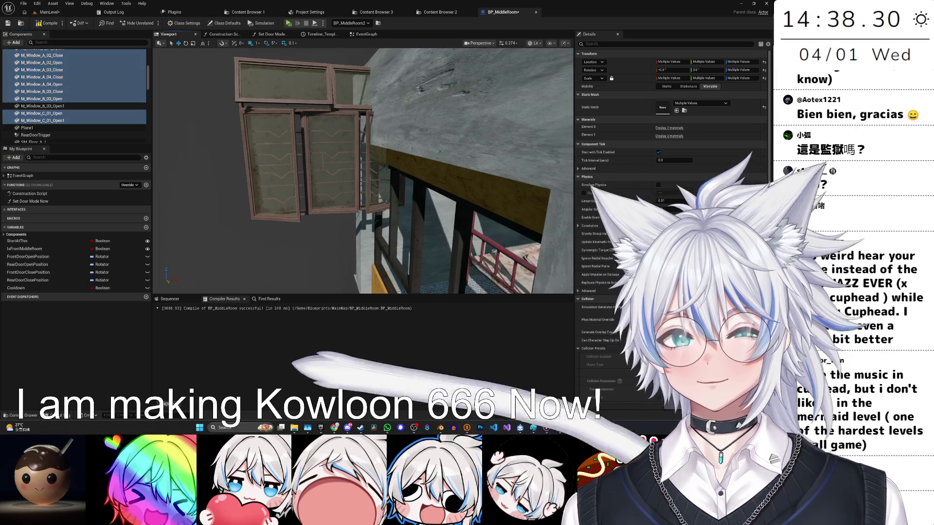
pyautogui.press('f')
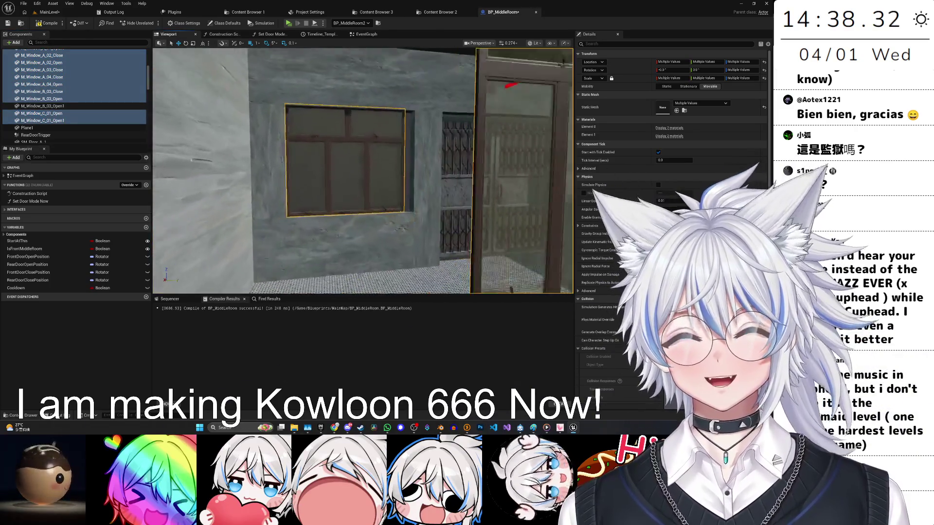
# Select only M_Window_A_03_Close, frame it, and orbit around its frame to check the wall-opening fit.
pyautogui.click(368, 181)
pyautogui.press('f')
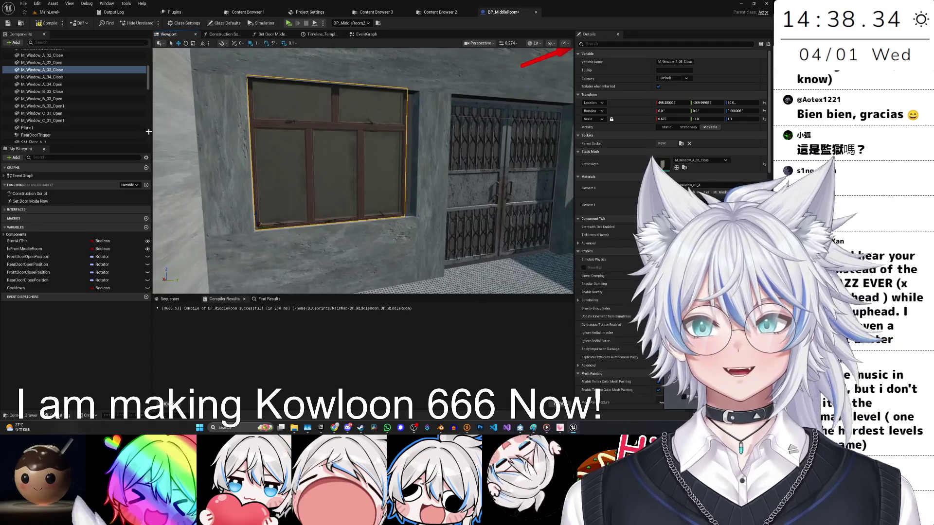
pyautogui.scroll(5, 94, 113)
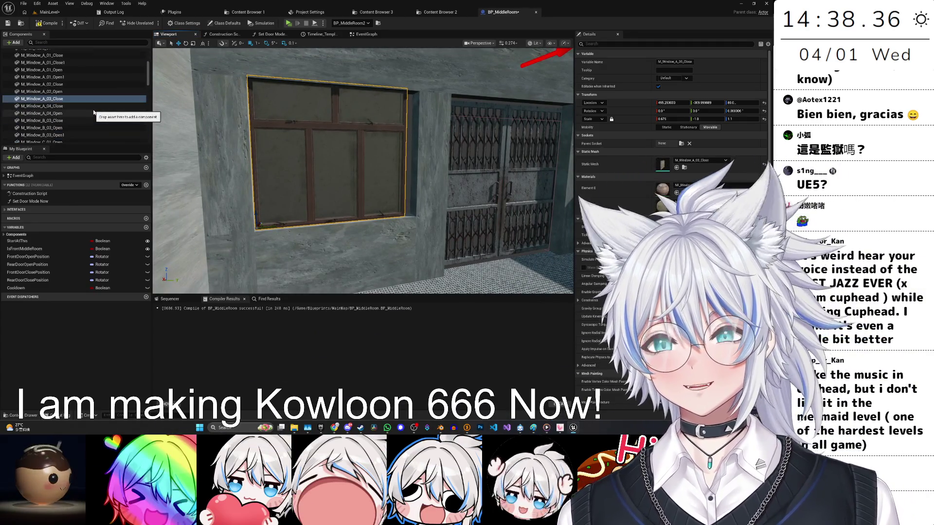
pyautogui.scroll(3, 411, 201)
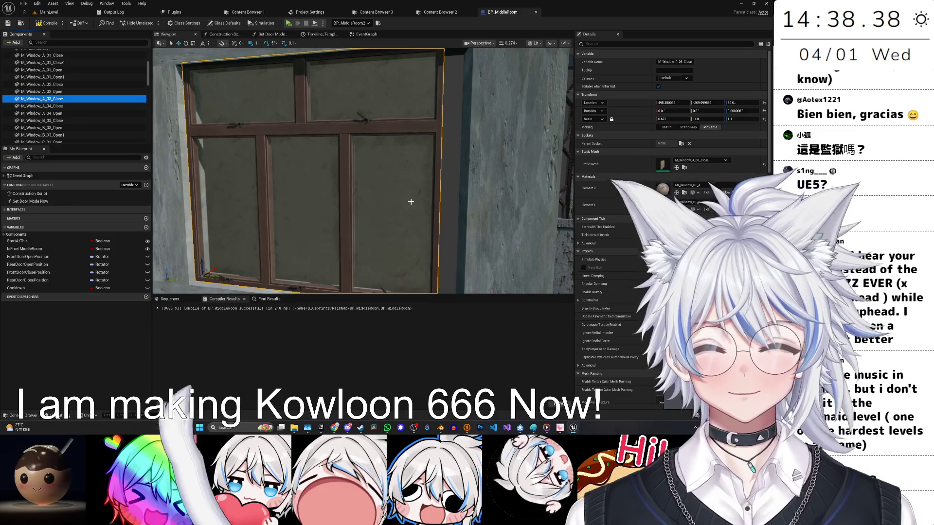
pyautogui.scroll(-3, 411, 201)
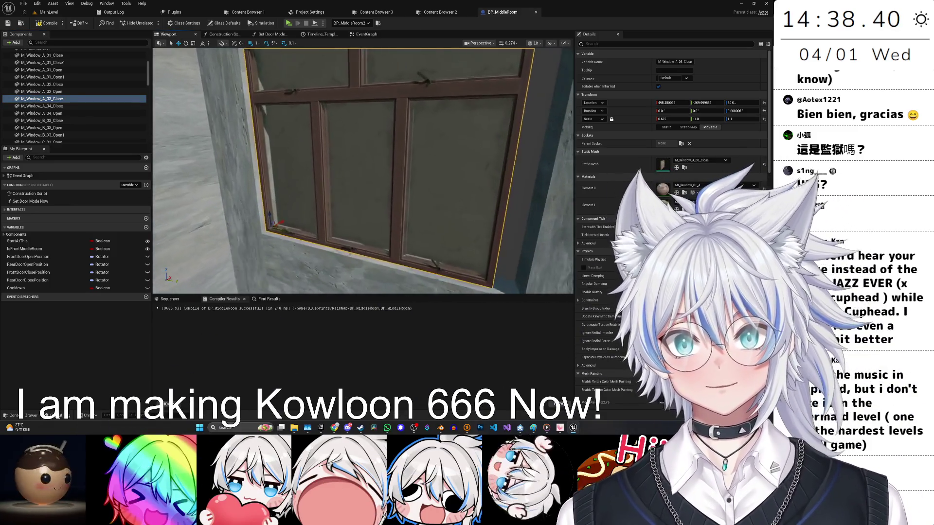
pyautogui.moveTo(357, 221); pyautogui.dragTo(336, 192)
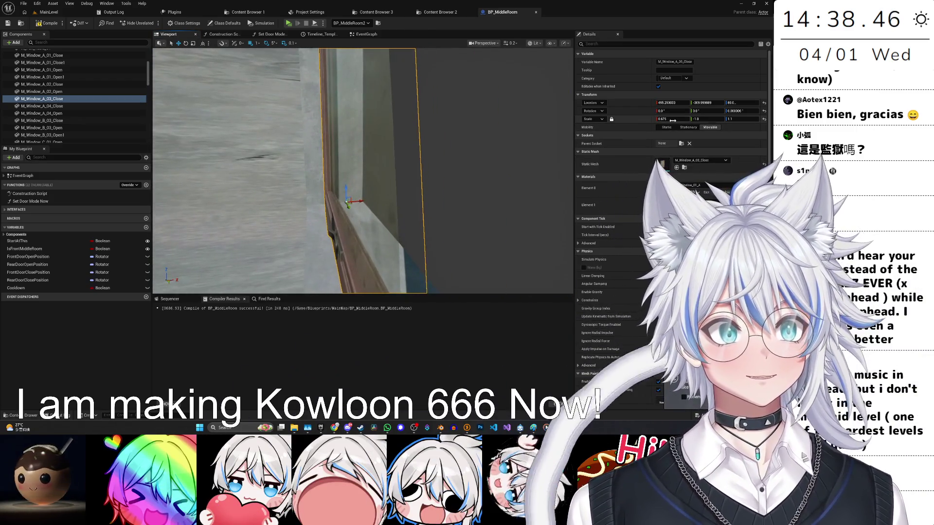
pyautogui.moveTo(363, 171)
pyautogui.mouseDown()
pyautogui.moveTo(399, 170)
pyautogui.moveTo(370, 185)
pyautogui.moveTo(340, 173)
pyautogui.moveTo(317, 184)
pyautogui.mouseUp()
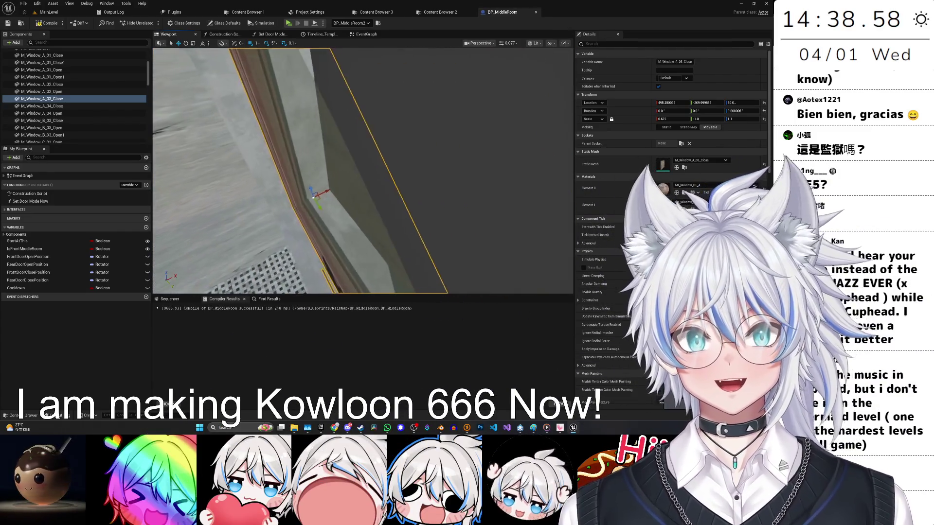
pyautogui.moveTo(402, 212); pyautogui.dragTo(384, 217)
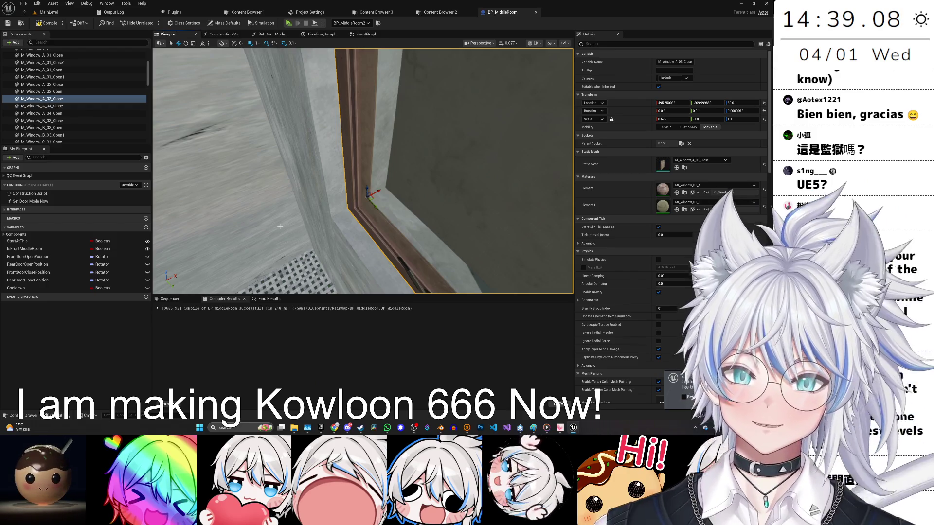
pyautogui.moveTo(324, 239)
pyautogui.mouseDown()
pyautogui.moveTo(306, 236)
pyautogui.moveTo(390, 234)
pyautogui.moveTo(379, 238)
pyautogui.mouseUp()
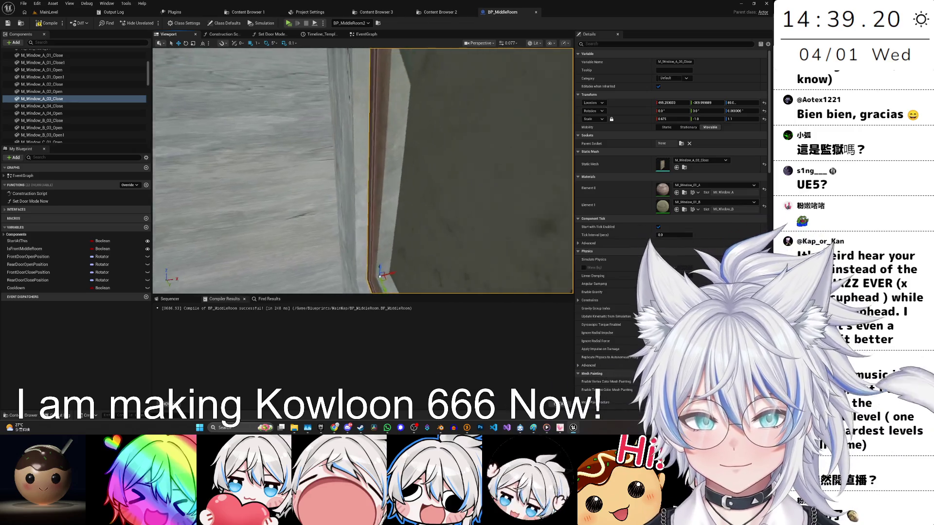
pyautogui.scroll(-3, 363, 170)
pyautogui.moveTo(363, 170)
pyautogui.mouseDown()
pyautogui.moveTo(374, 168)
pyautogui.moveTo(365, 171)
pyautogui.mouseUp()
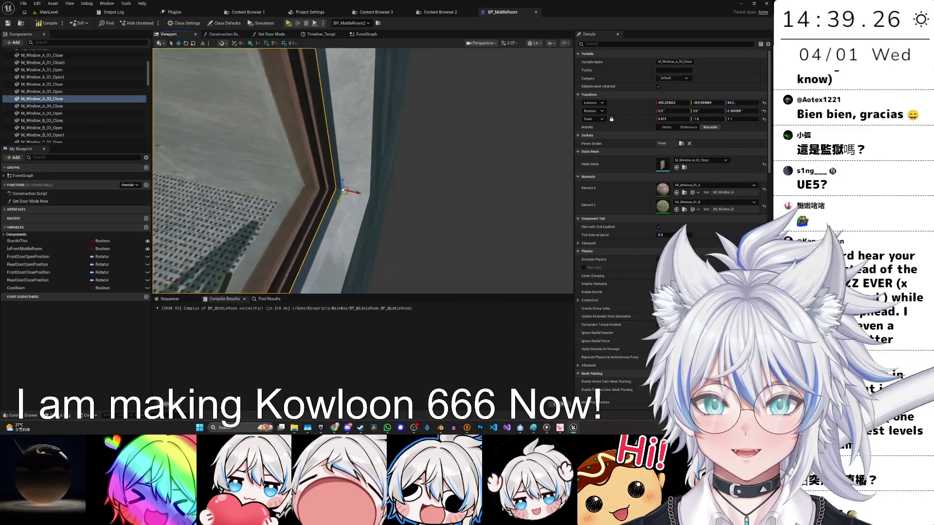
pyautogui.moveTo(363, 171); pyautogui.dragTo(365, 168)
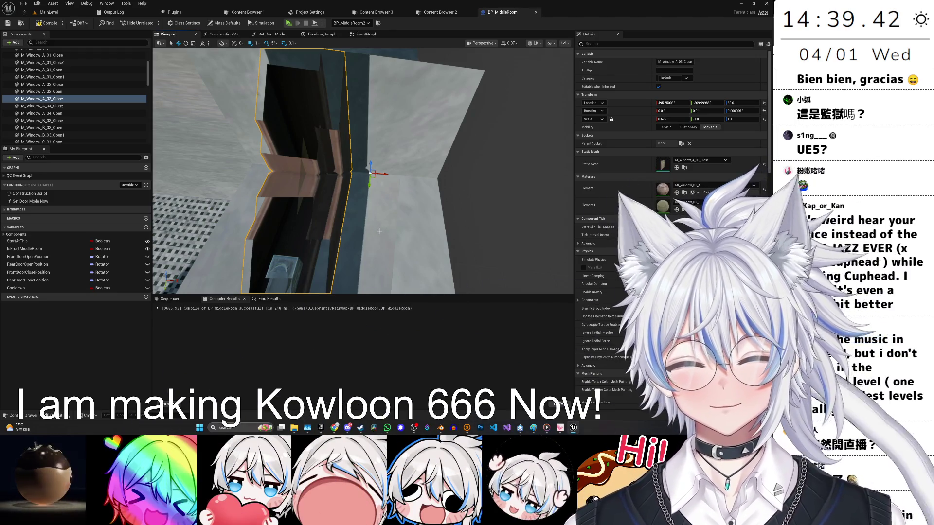
pyautogui.moveTo(388, 227); pyautogui.dragTo(387, 227)
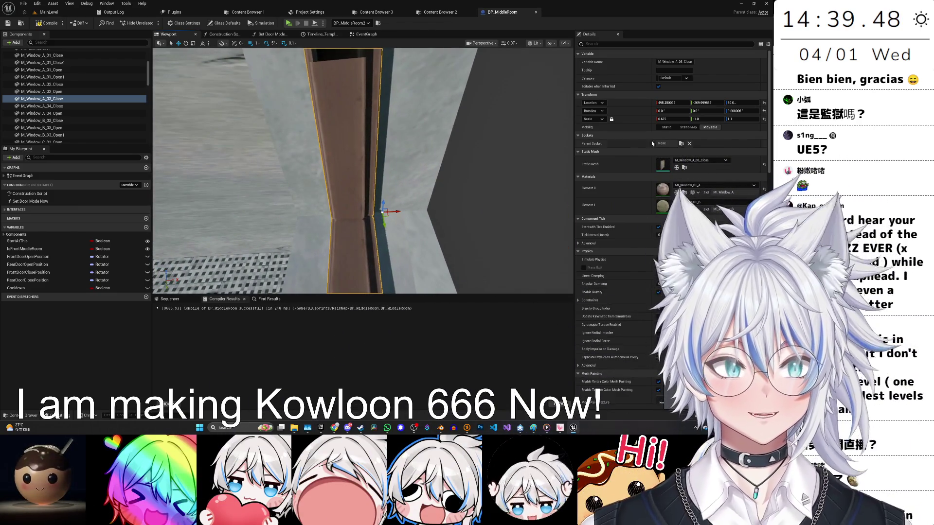
# Set M_Window_A_03_Close's scale to X 1.0 and Y -1.0, then save the blueprint.
pyautogui.press('f')
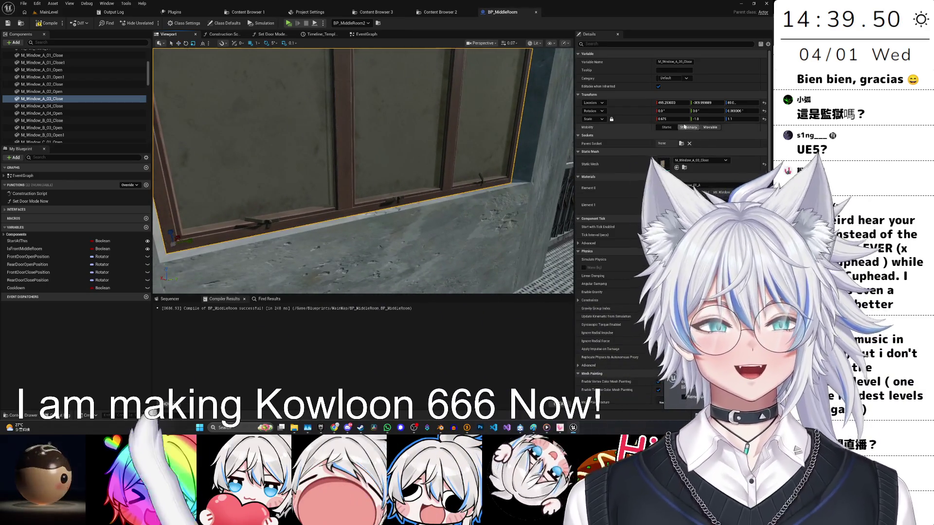
pyautogui.click(669, 119)
pyautogui.write('1')
pyautogui.click(312, 152)
pyautogui.hotkey('ctrl', 'z')
pyautogui.click(674, 119)
pyautogui.write('1')
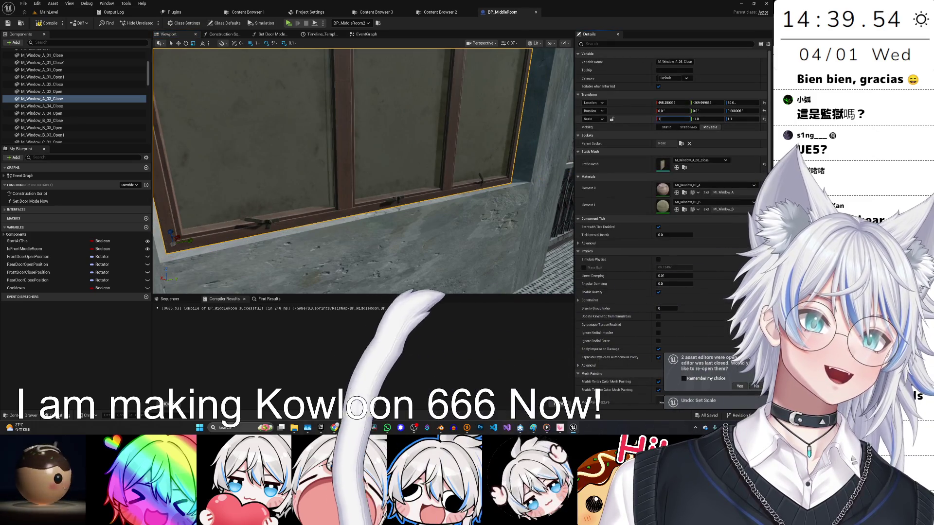
pyautogui.press('Tab')
pyautogui.press('Tab')
pyautogui.write('1')
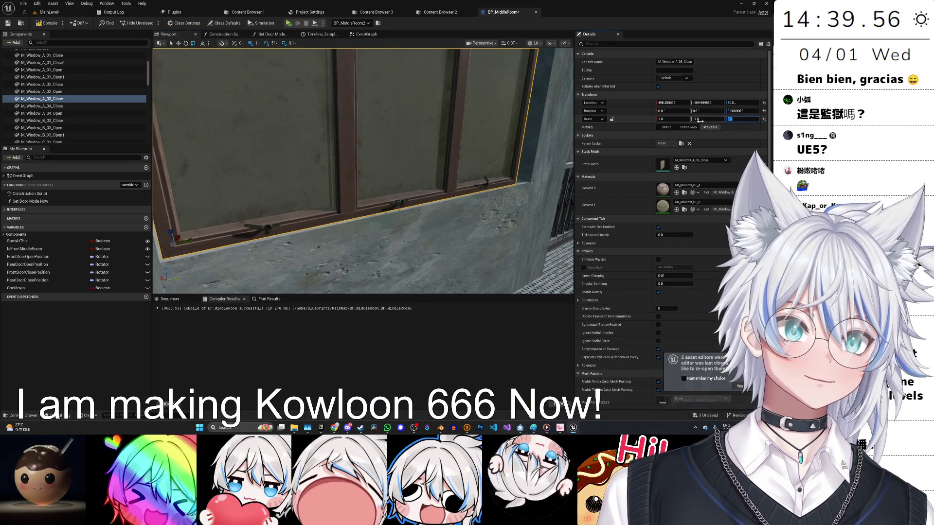
pyautogui.write('-1')
pyautogui.press('Return')
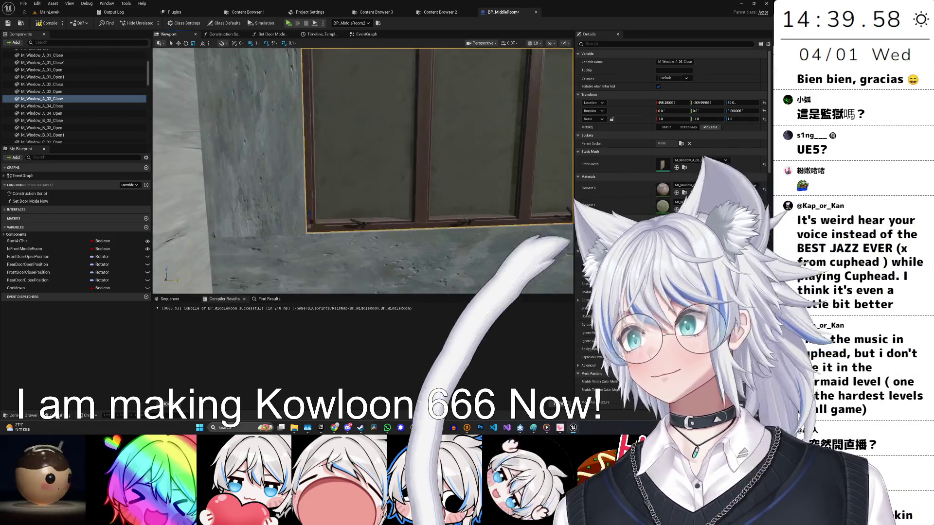
pyautogui.hotkey('ctrl', 's')
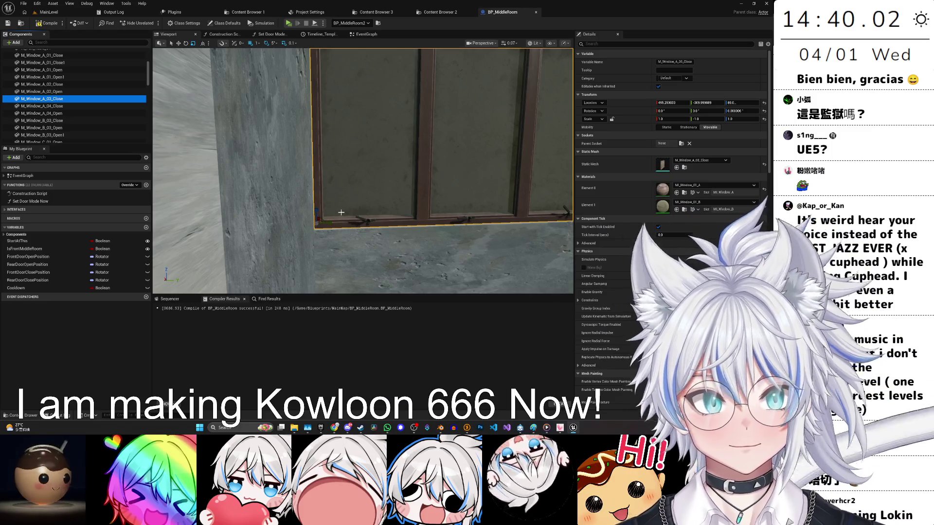
# Fine-tune the window's Y scale, trying -1.075 and settling on -1.08.
pyautogui.moveTo(366, 212)
pyautogui.mouseDown()
pyautogui.moveTo(330, 210)
pyautogui.moveTo(321, 193)
pyautogui.moveTo(389, 200)
pyautogui.moveTo(371, 225)
pyautogui.mouseUp()
pyautogui.hotkey('ctrl', 's')
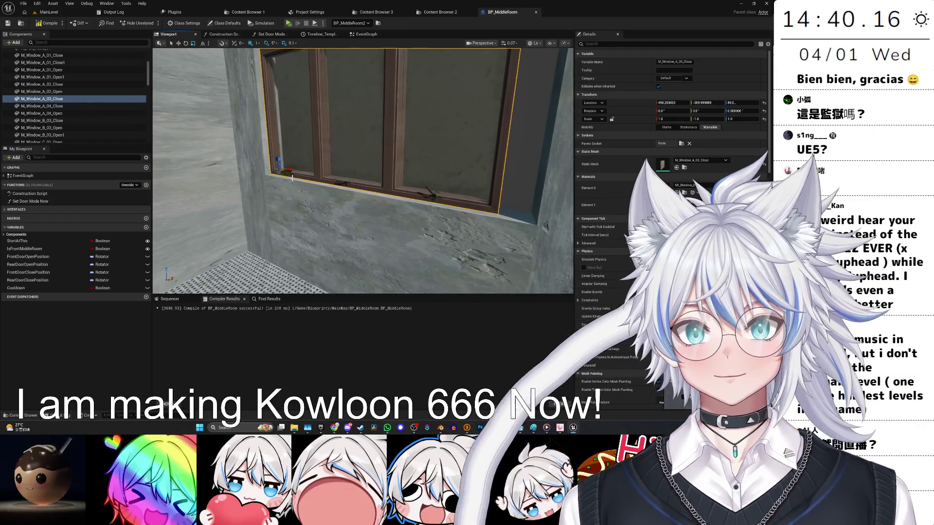
pyautogui.moveTo(700, 119); pyautogui.dragTo(707, 119)
pyautogui.hotkey('ctrl', 'z')
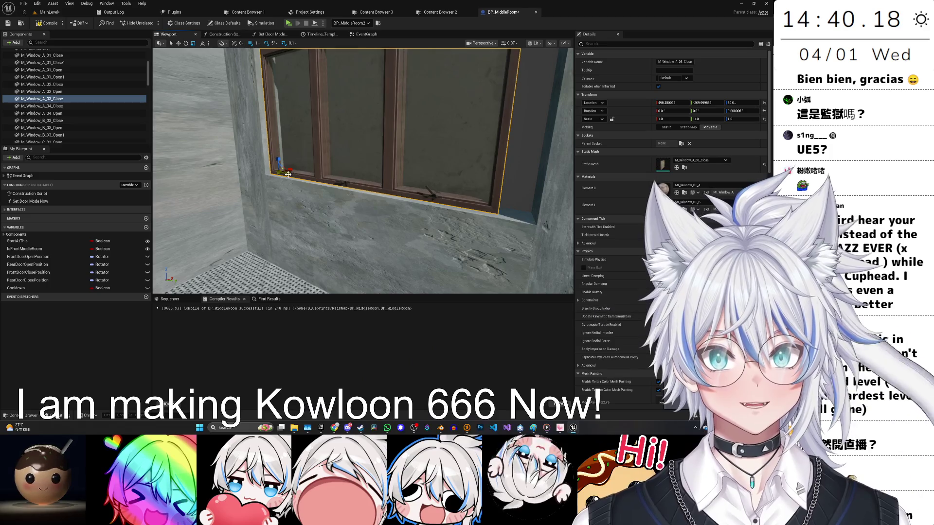
pyautogui.moveTo(288, 174); pyautogui.dragTo(293, 171)
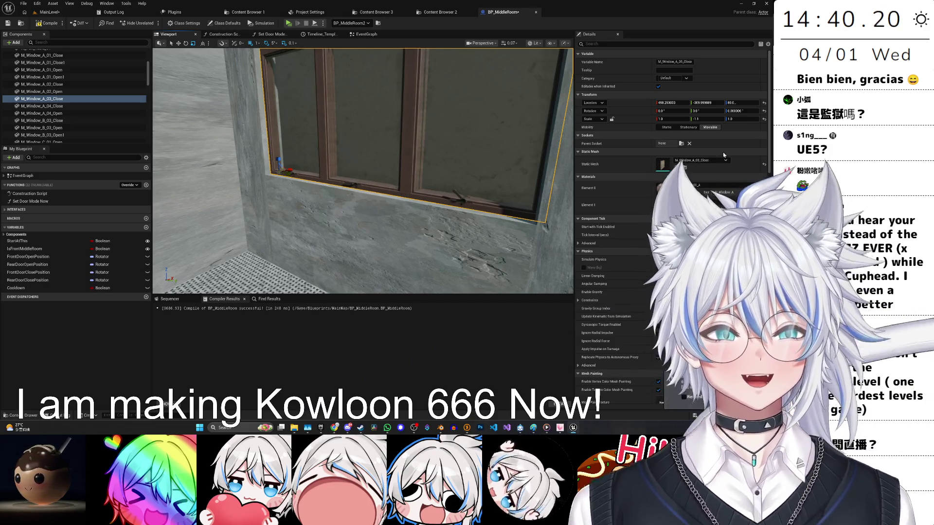
pyautogui.click(701, 119)
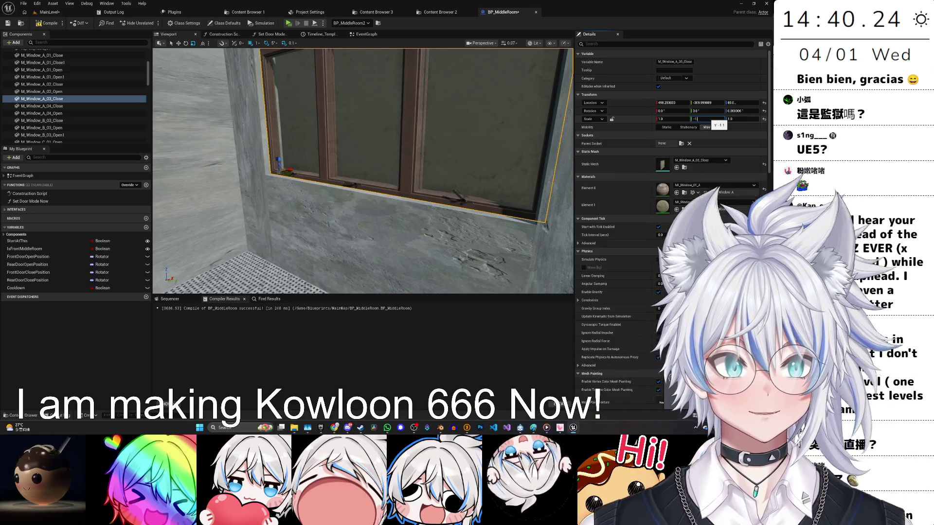
pyautogui.write('.075')
pyautogui.press('Return')
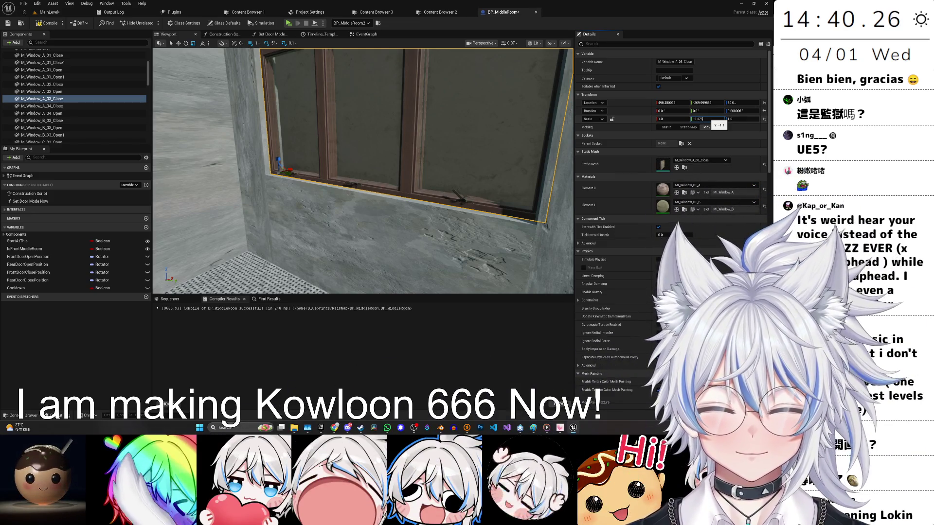
pyautogui.scroll(-1, 362, 170)
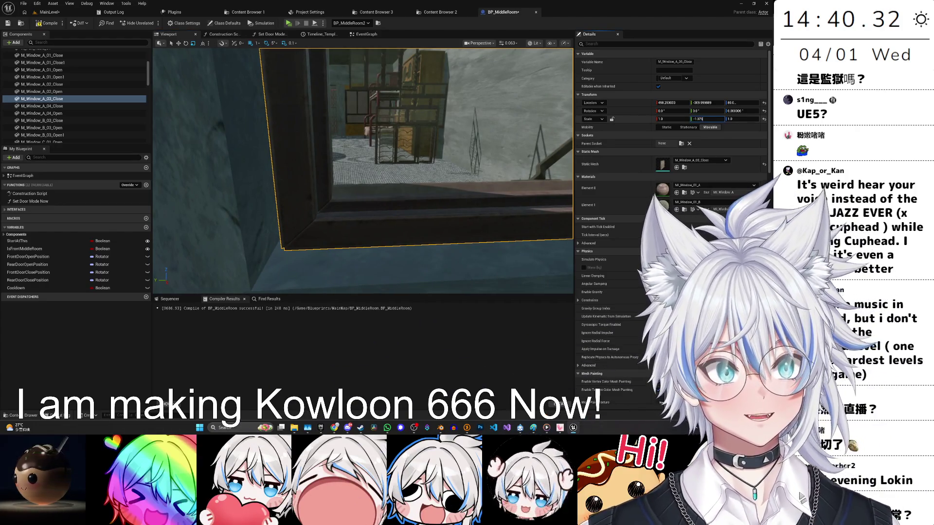
pyautogui.write('-1.08')
pyautogui.press('Return')
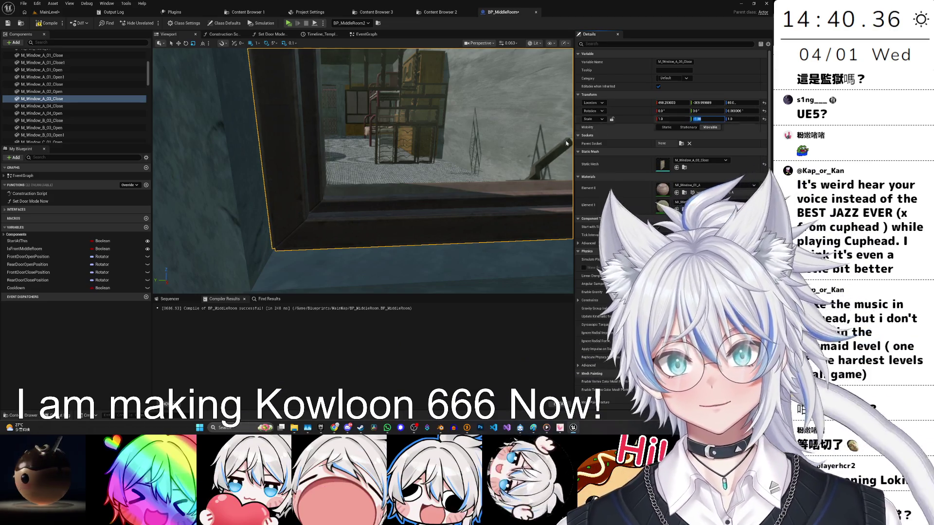
# Frame the window and select the concrete wall piece next to it.
pyautogui.scroll(-2, 566, 143)
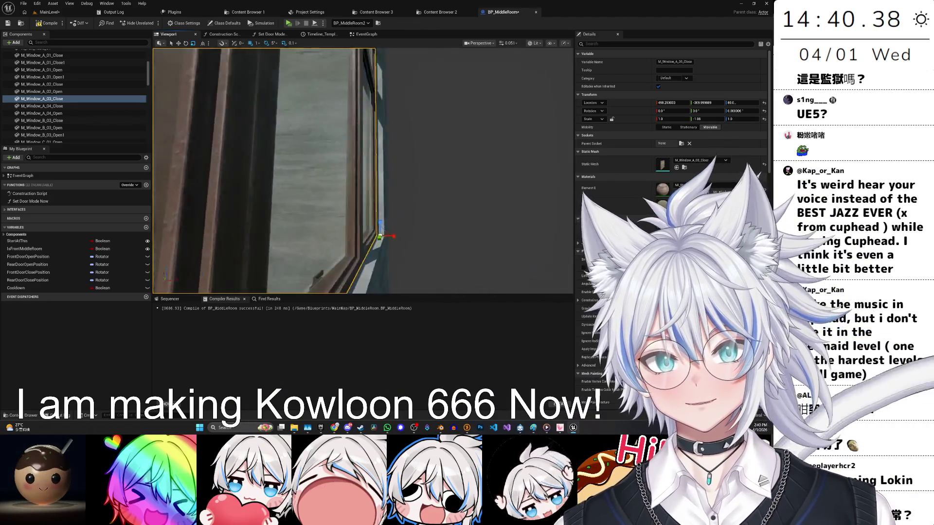
pyautogui.scroll(3, 363, 170)
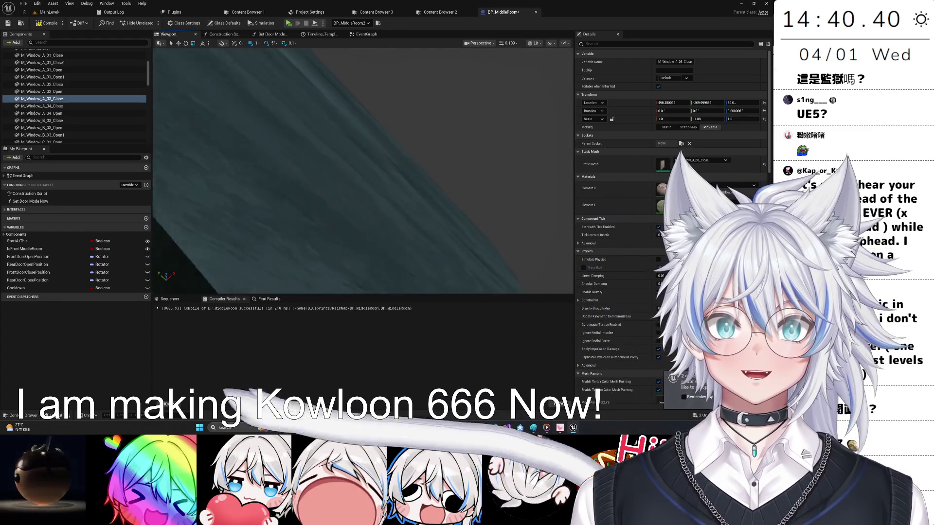
pyautogui.press('f')
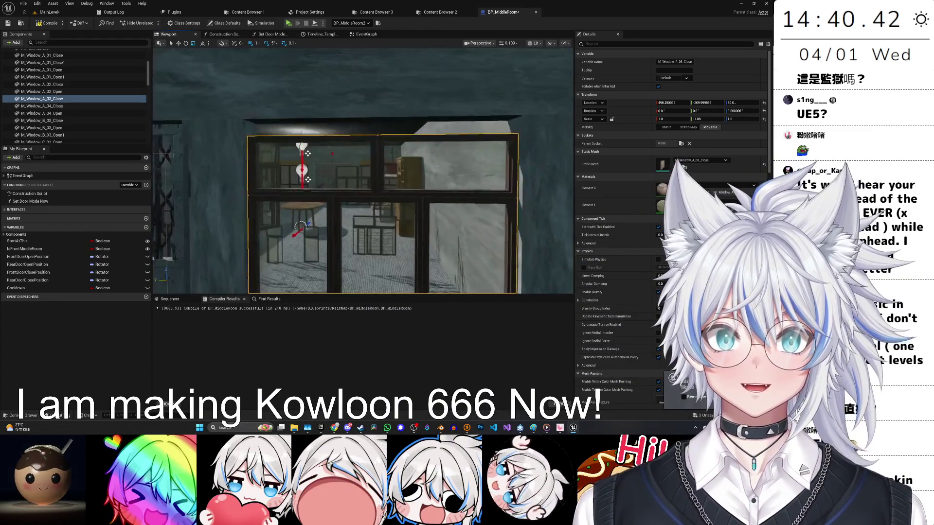
pyautogui.scroll(-2, 362, 170)
pyautogui.click(326, 92)
# Check the wall pieces around the window and save BP_MiddleRoom.
pyautogui.moveTo(374, 164); pyautogui.dragTo(312, 253)
pyautogui.click(312, 253)
pyautogui.scroll(2, 412, 240)
pyautogui.click(398, 195)
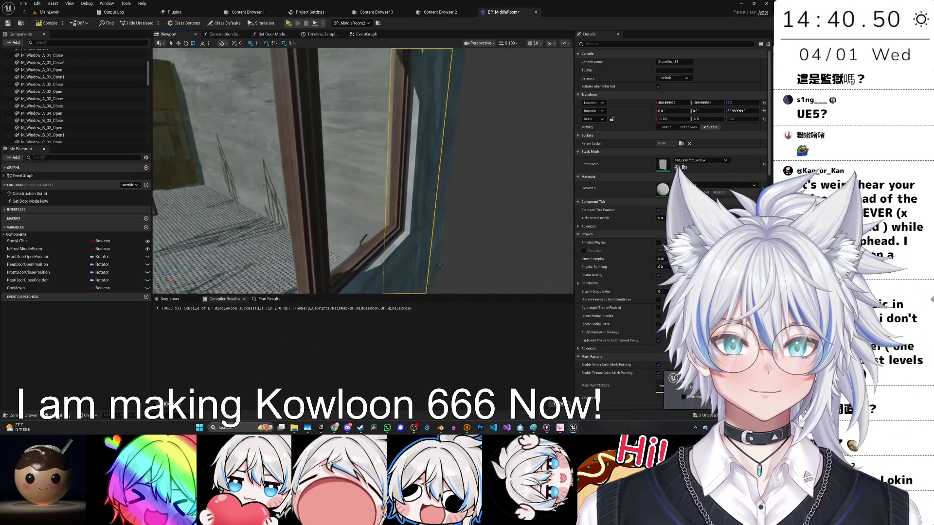
pyautogui.hotkey('ctrl', 's')
# Copy the wall slab below the window up onto the top of the window frame.
pyautogui.click(399, 238)
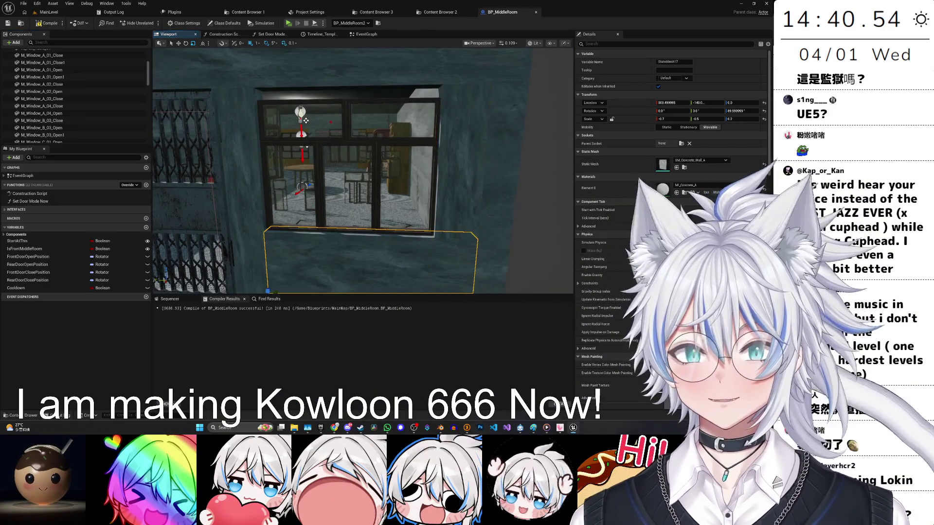
pyautogui.moveTo(301, 237); pyautogui.dragTo(300, 129)
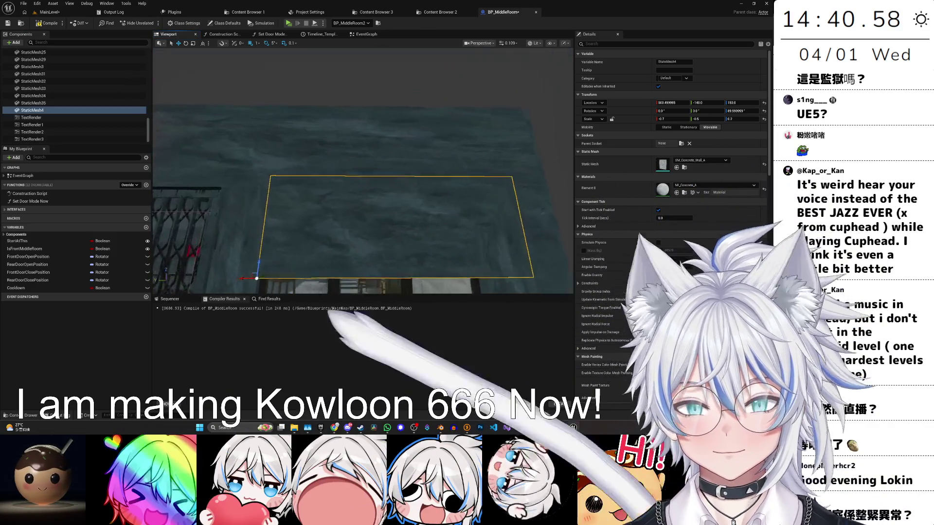
pyautogui.scroll(2, 280, 262)
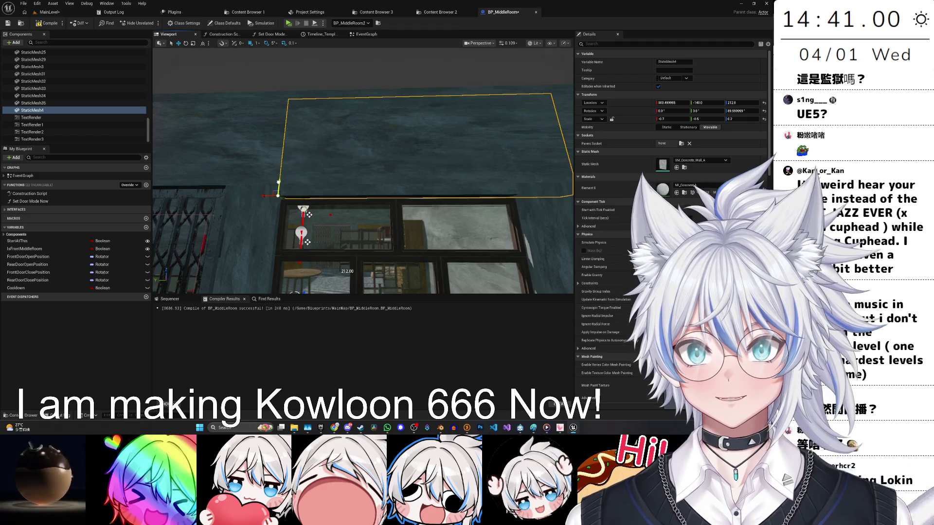
pyautogui.scroll(3, 308, 242)
pyautogui.moveTo(346, 180); pyautogui.dragTo(348, 187)
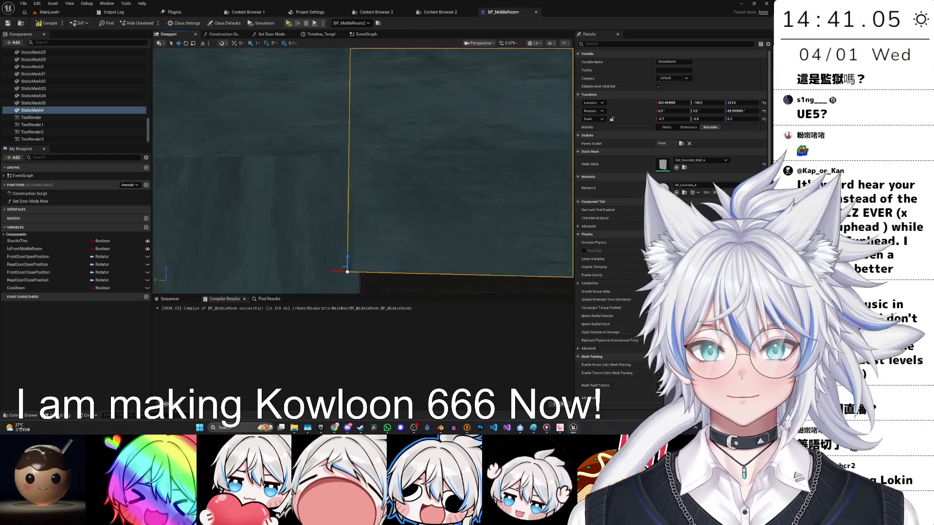
pyautogui.moveTo(370, 263)
pyautogui.mouseDown()
pyautogui.moveTo(371, 223)
pyautogui.moveTo(331, 207)
pyautogui.moveTo(226, 99)
pyautogui.mouseUp()
# Flatten the copied slab into a thin strip with Scale Z 0.025.
pyautogui.moveTo(741, 119); pyautogui.dragTo(731, 118)
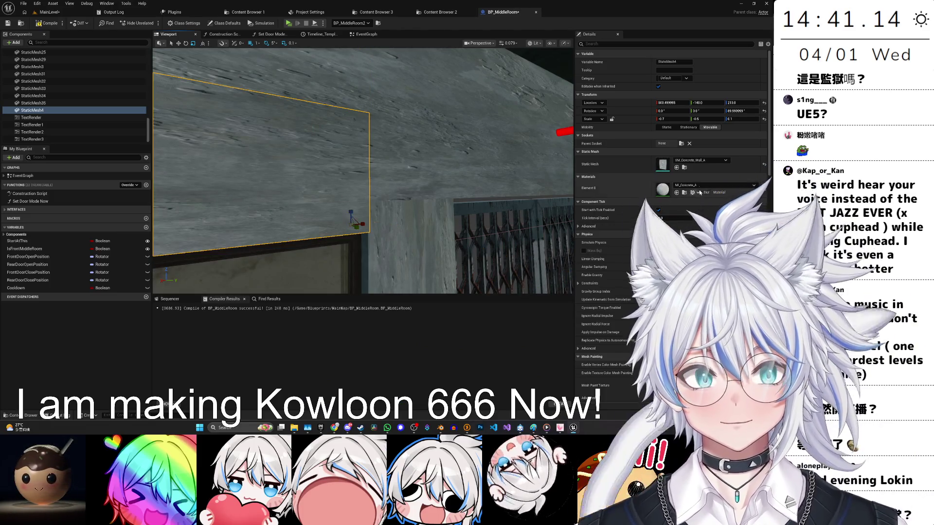
pyautogui.press('f')
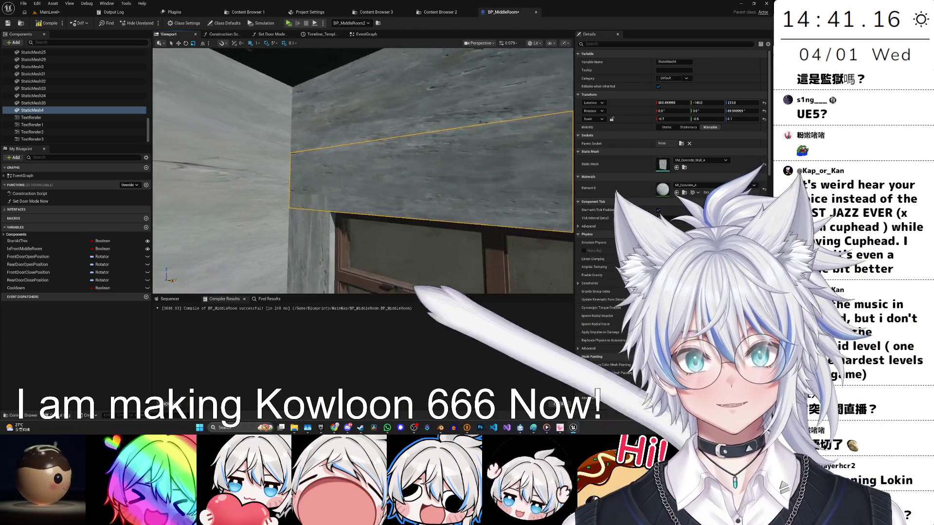
pyautogui.moveTo(389, 171)
pyautogui.mouseDown()
pyautogui.moveTo(370, 161)
pyautogui.moveTo(360, 185)
pyautogui.moveTo(389, 166)
pyautogui.moveTo(379, 175)
pyautogui.moveTo(399, 184)
pyautogui.moveTo(501, 205)
pyautogui.mouseUp()
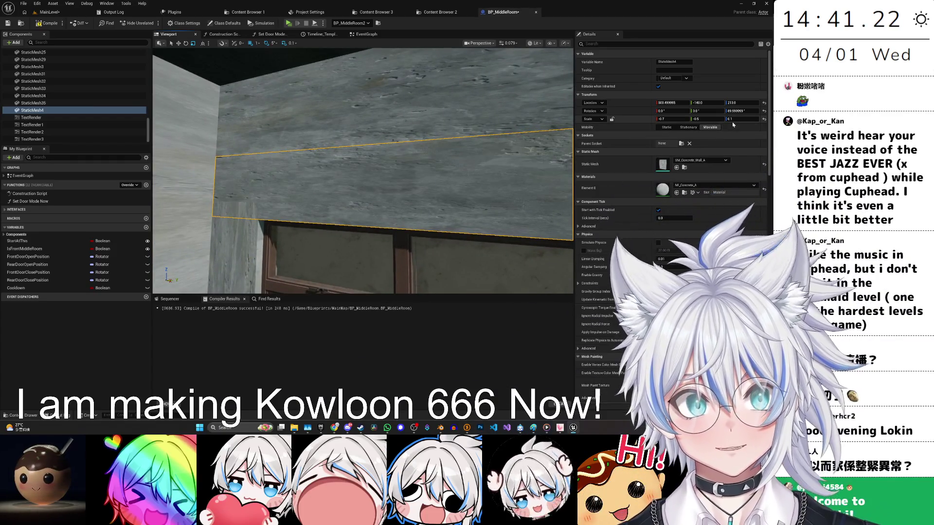
pyautogui.hotkey('ctrl', 'z')
pyautogui.hotkey('ctrl', 'z')
pyautogui.hotkey('ctrl', 'z')
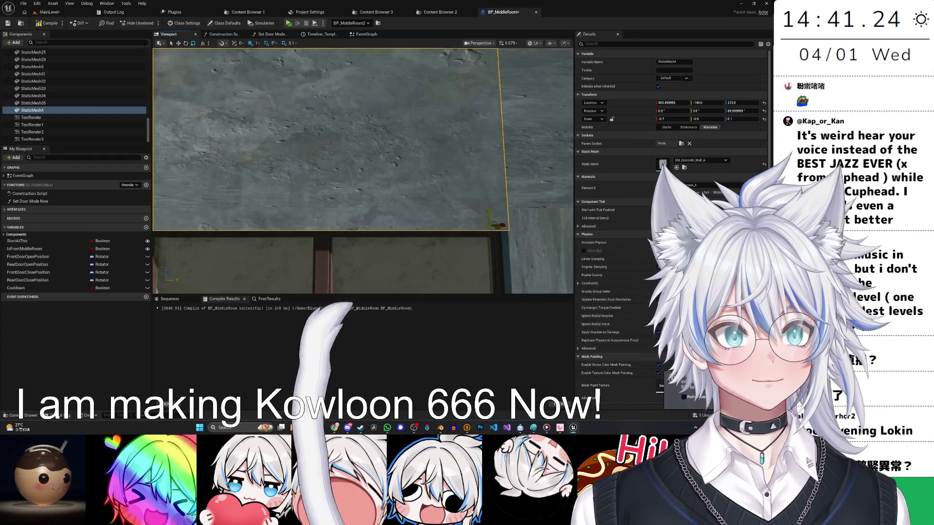
pyautogui.click(737, 118)
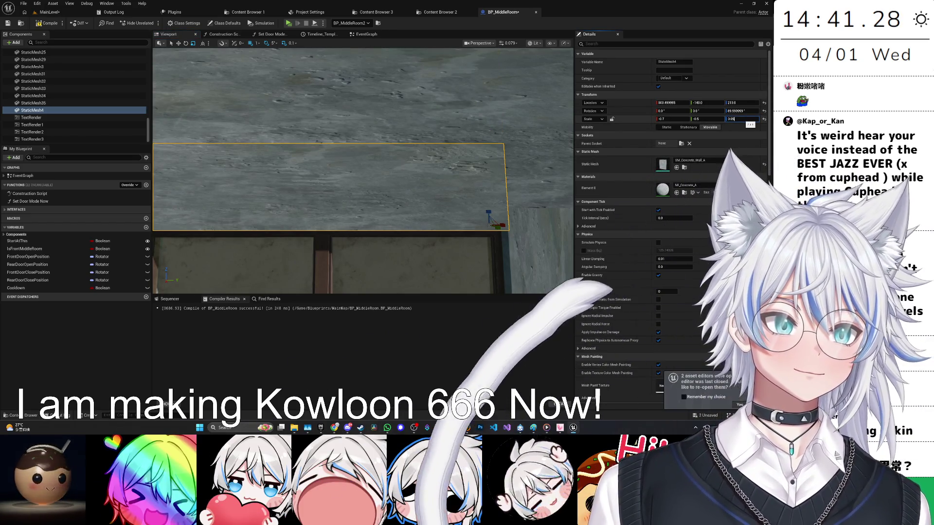
pyautogui.write('5.025')
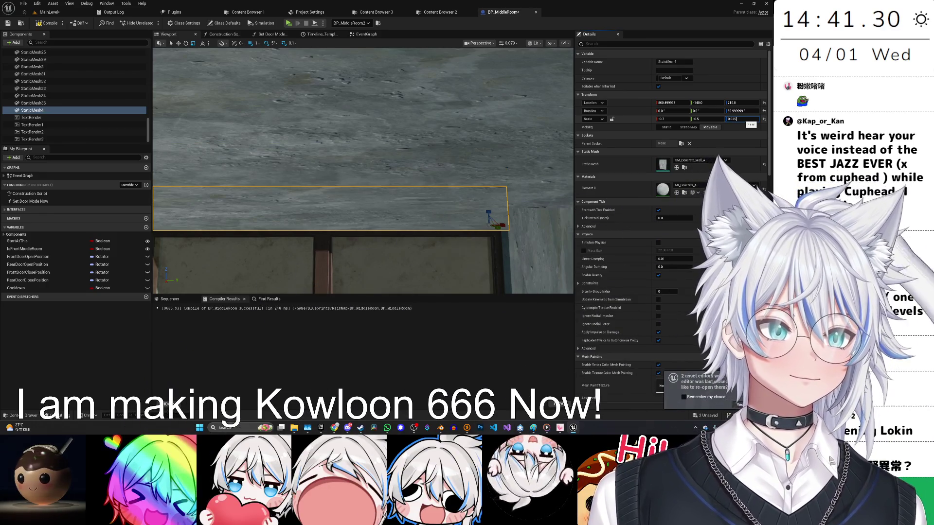
pyautogui.press('Return')
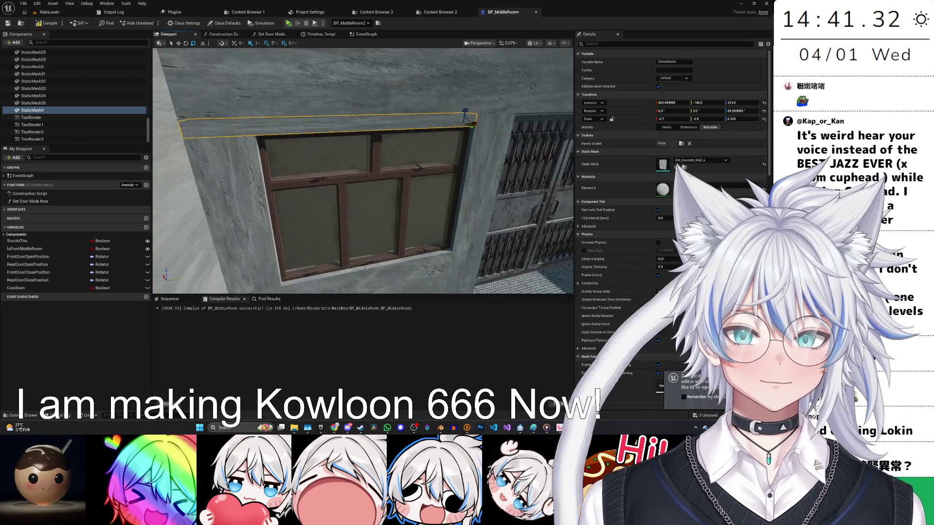
# Adjust the strip's Scale X to match the window width, then deselect it.
pyautogui.moveTo(409, 208)
pyautogui.mouseDown()
pyautogui.moveTo(542, 155)
pyautogui.moveTo(521, 163)
pyautogui.mouseUp()
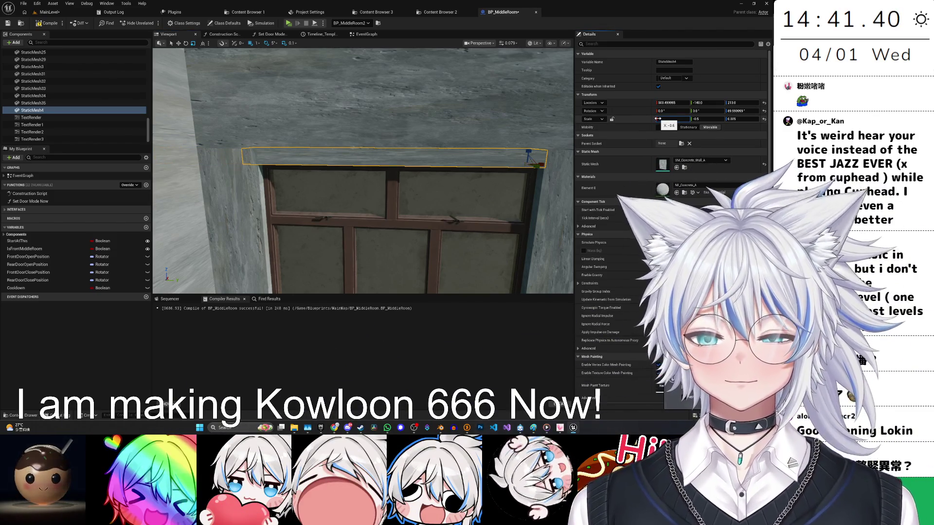
pyautogui.moveTo(657, 119); pyautogui.dragTo(654, 119)
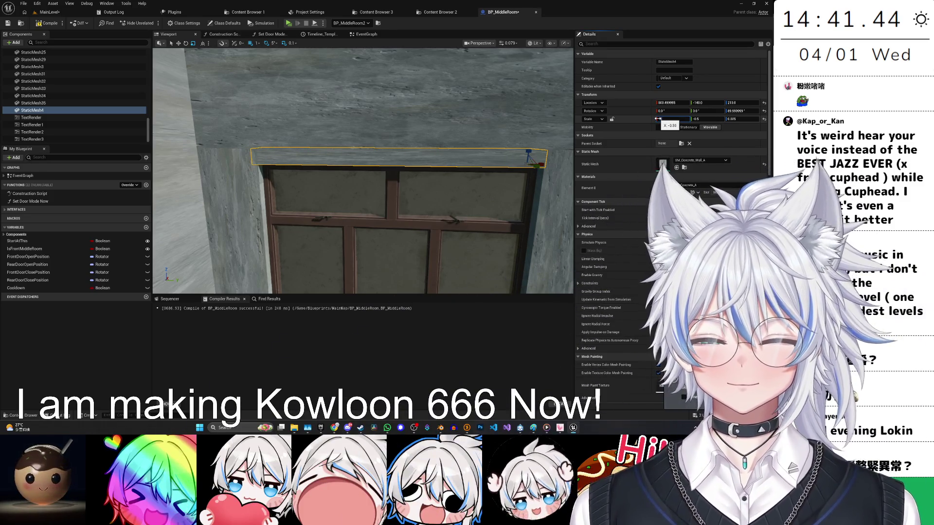
pyautogui.moveTo(657, 119); pyautogui.dragTo(659, 119)
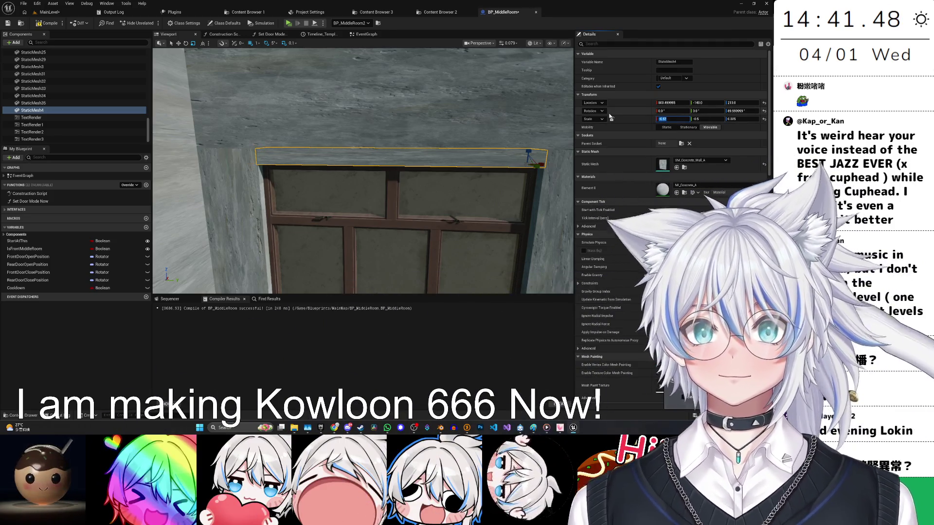
pyautogui.click(328, 69)
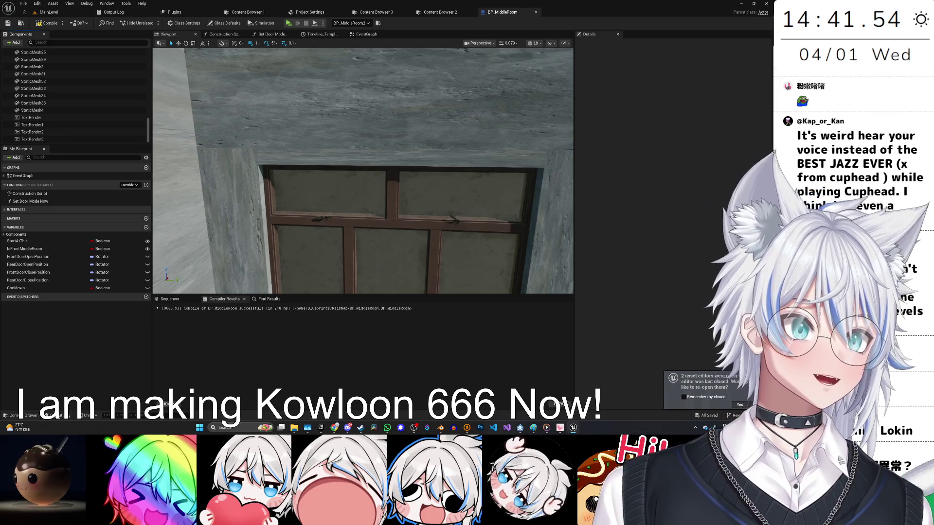
pyautogui.moveTo(363, 170)
pyautogui.mouseDown()
pyautogui.moveTo(301, 161)
pyautogui.moveTo(278, 168)
pyautogui.moveTo(265, 146)
pyautogui.moveTo(261, 194)
pyautogui.mouseUp()
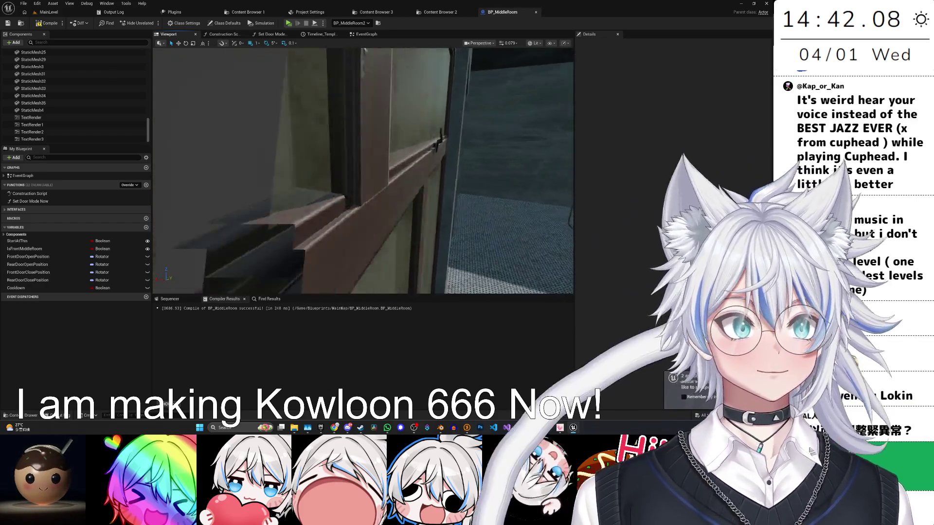
pyautogui.press('f')
pyautogui.moveTo(339, 210); pyautogui.dragTo(339, 222)
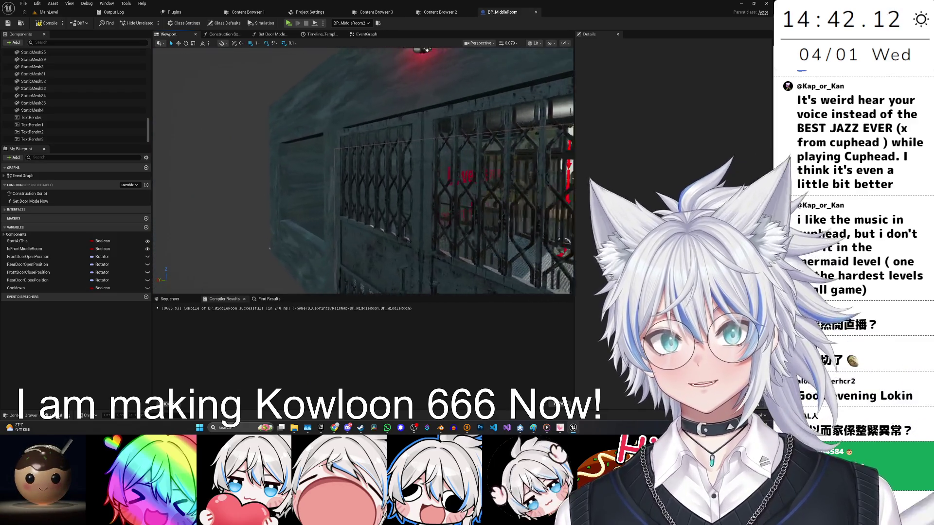
pyautogui.moveTo(218, 173); pyautogui.dragTo(218, 173)
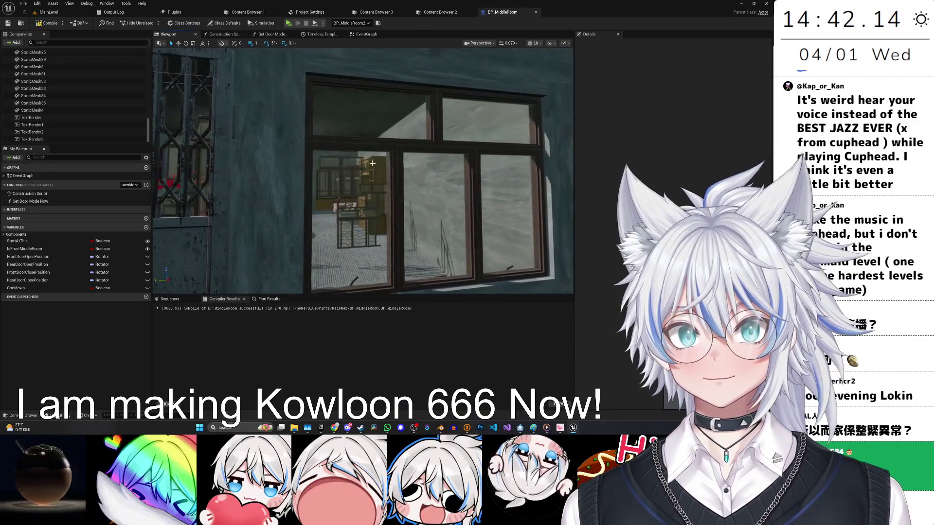
pyautogui.click(372, 164)
pyautogui.moveTo(372, 163); pyautogui.dragTo(372, 175)
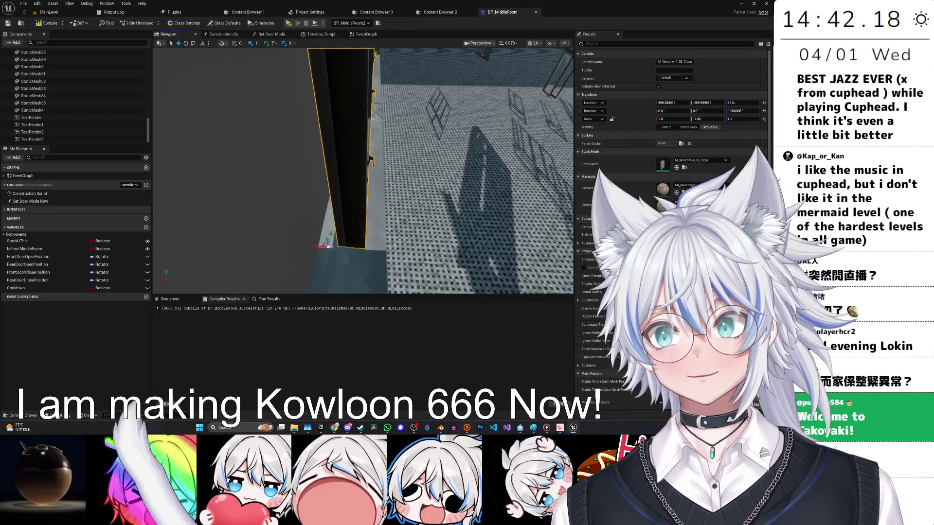
pyautogui.press('f')
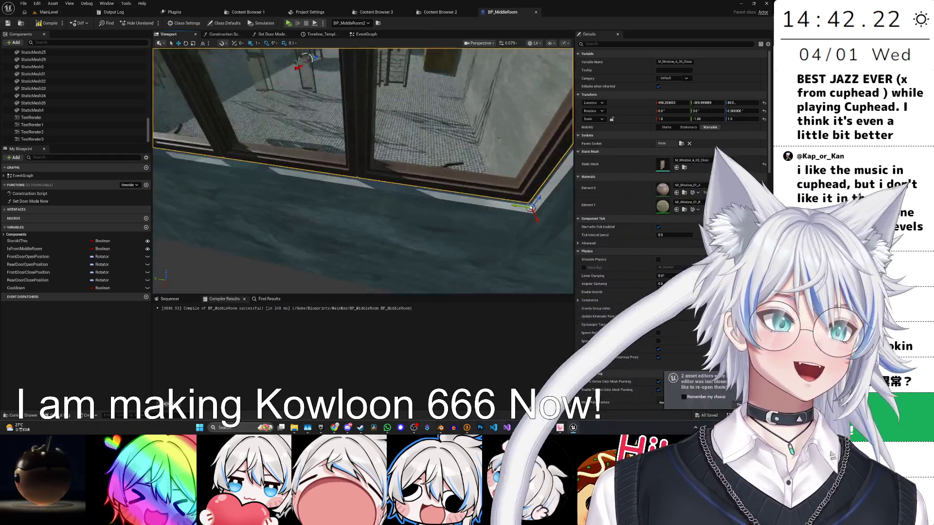
pyautogui.moveTo(163, 177); pyautogui.dragTo(163, 178)
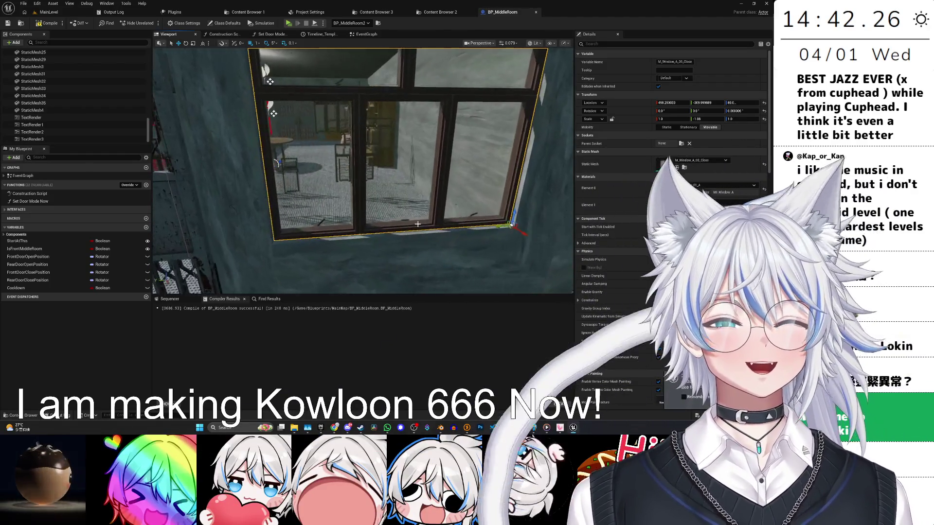
pyautogui.moveTo(418, 225); pyautogui.dragTo(438, 204)
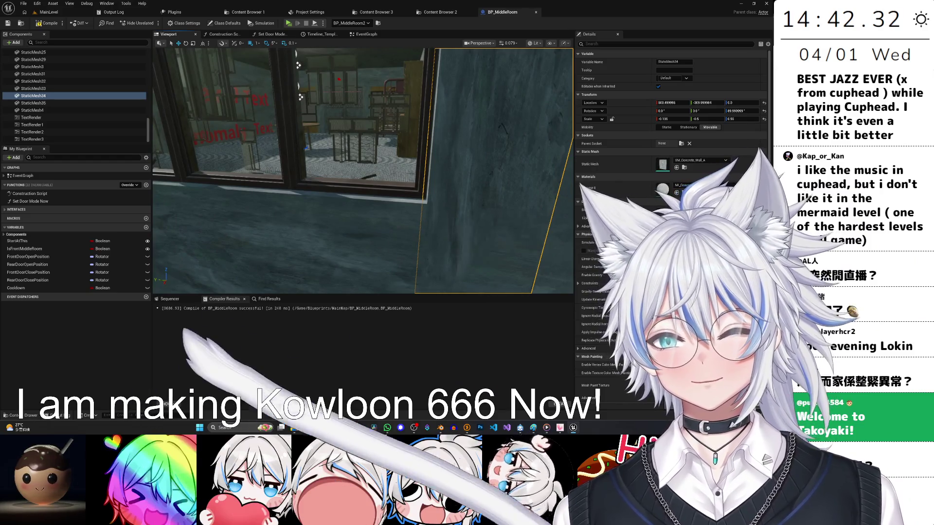
# Select the wall panel below the window and narrow it slightly.
pyautogui.moveTo(227, 228); pyautogui.dragTo(227, 229)
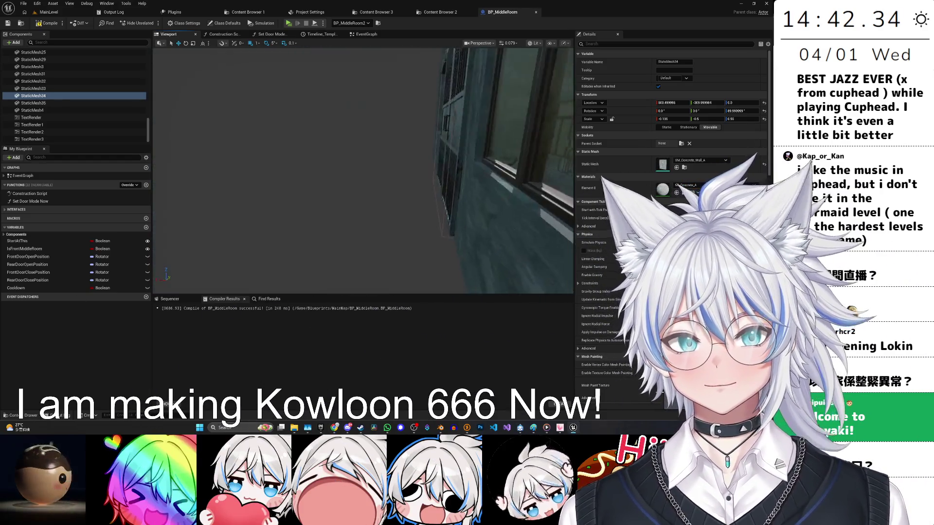
pyautogui.moveTo(373, 241); pyautogui.dragTo(373, 241)
pyautogui.click(341, 219)
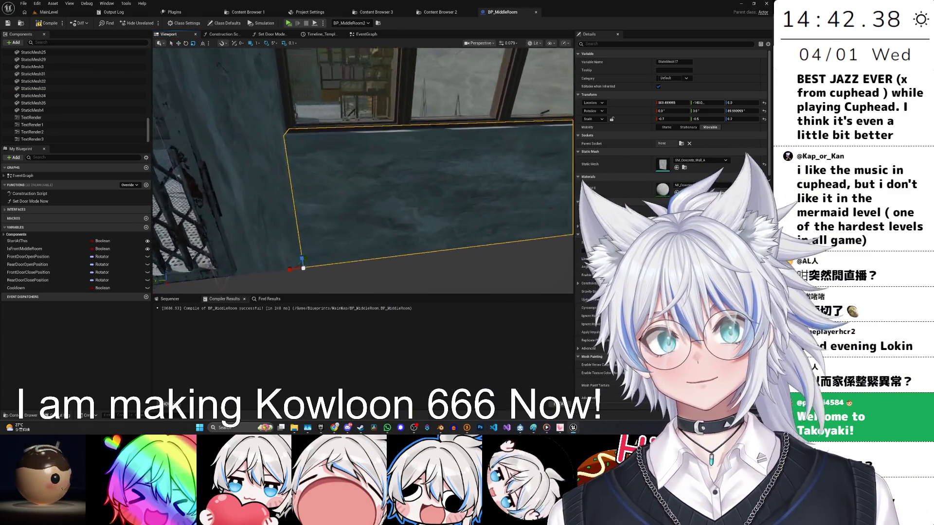
pyautogui.moveTo(274, 98); pyautogui.dragTo(312, 127)
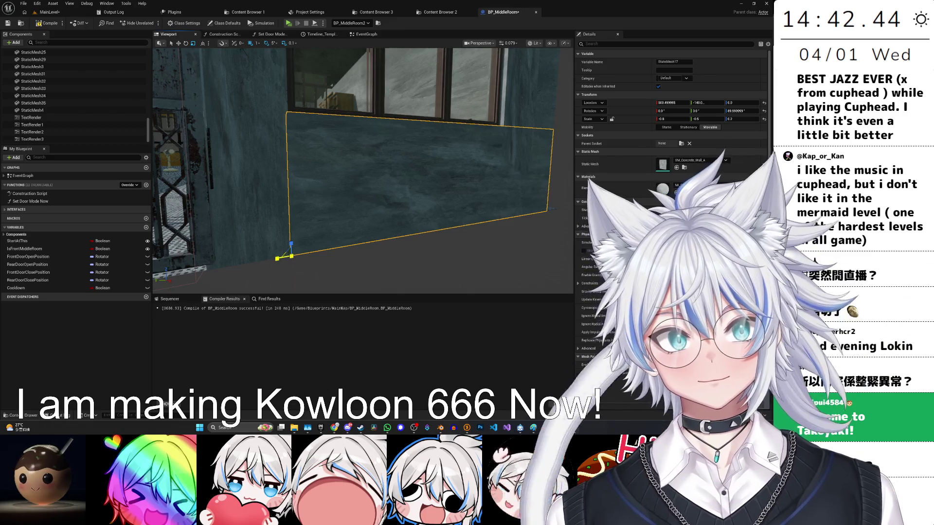
pyautogui.moveTo(278, 258); pyautogui.dragTo(283, 254)
# Widen the concrete wall strip to Scale X -0.58 and save the blueprint.
pyautogui.moveTo(363, 171)
pyautogui.mouseDown()
pyautogui.moveTo(362, 155)
pyautogui.moveTo(389, 155)
pyautogui.moveTo(451, 217)
pyautogui.mouseUp()
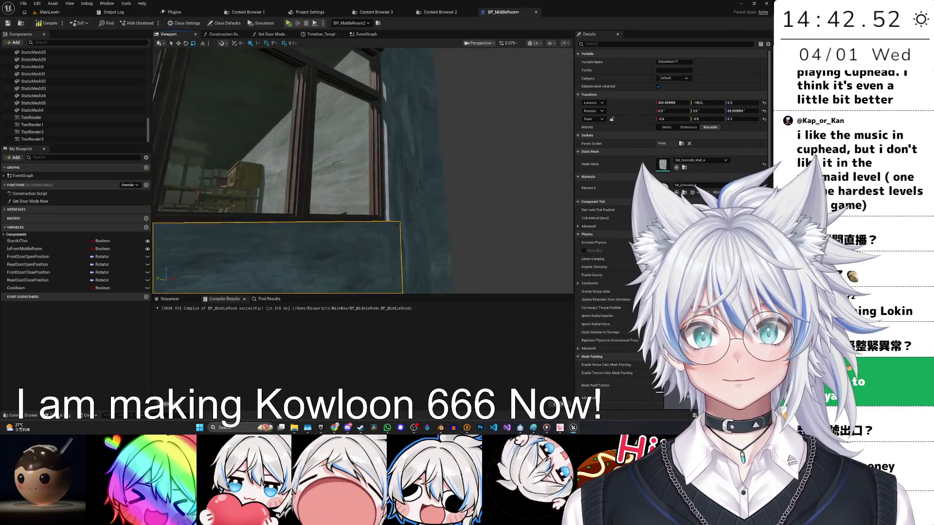
pyautogui.moveTo(396, 228); pyautogui.dragTo(397, 268)
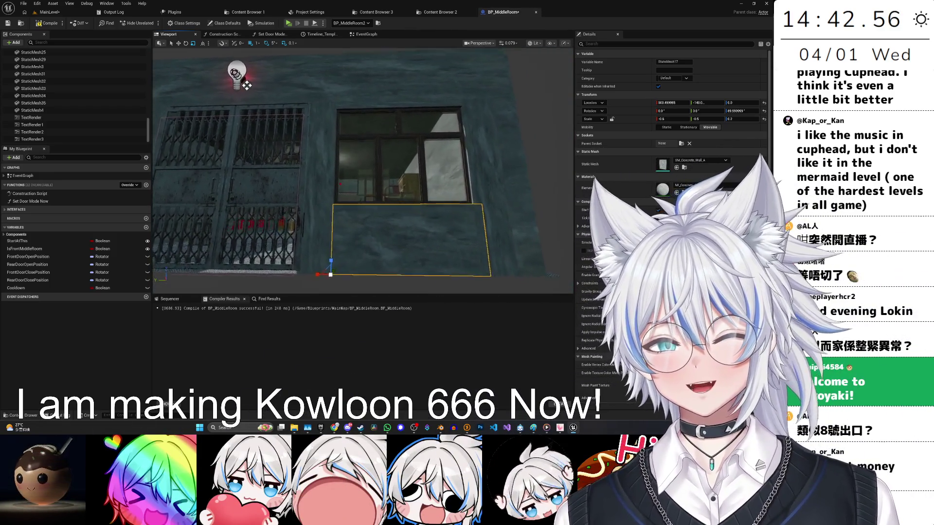
pyautogui.moveTo(376, 145); pyautogui.dragTo(376, 117)
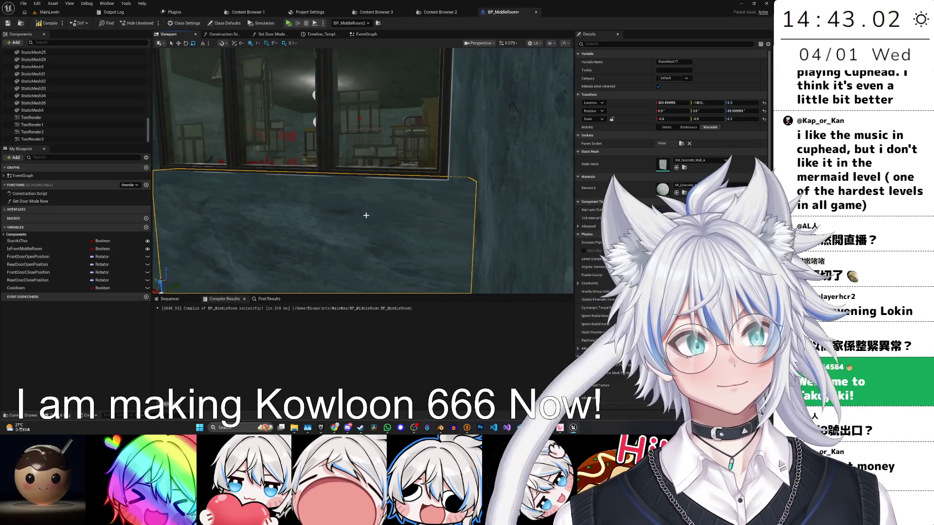
pyautogui.moveTo(366, 215); pyautogui.dragTo(366, 228)
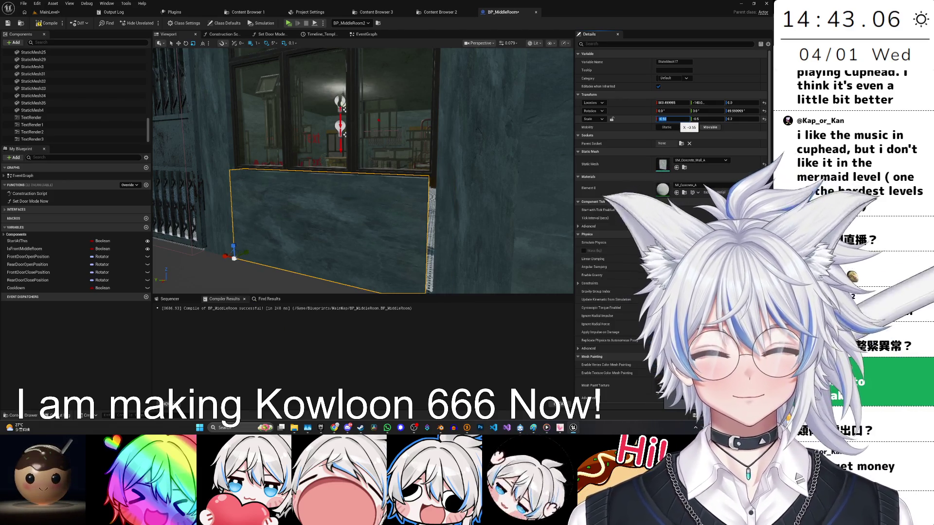
pyautogui.moveTo(674, 119); pyautogui.dragTo(669, 119)
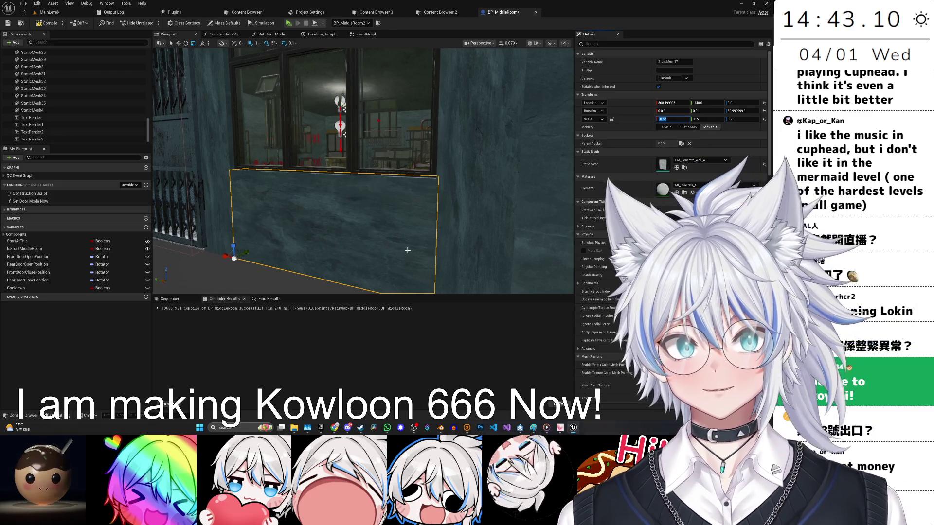
pyautogui.moveTo(426, 193); pyautogui.dragTo(426, 193)
pyautogui.hotkey('ctrl', 's')
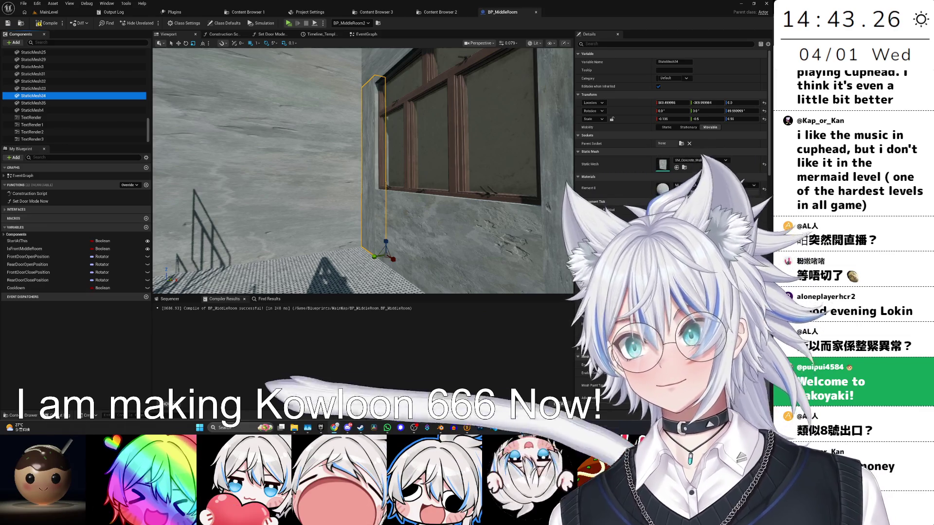
# Swap the closed window on the wall for the open M_Window_B_03_Open mesh.
pyautogui.moveTo(357, 183)
pyautogui.mouseDown()
pyautogui.moveTo(404, 185)
pyautogui.moveTo(404, 146)
pyautogui.moveTo(267, 117)
pyautogui.moveTo(410, 64)
pyautogui.moveTo(330, 112)
pyautogui.moveTo(370, 146)
pyautogui.mouseUp()
pyautogui.click(413, 204)
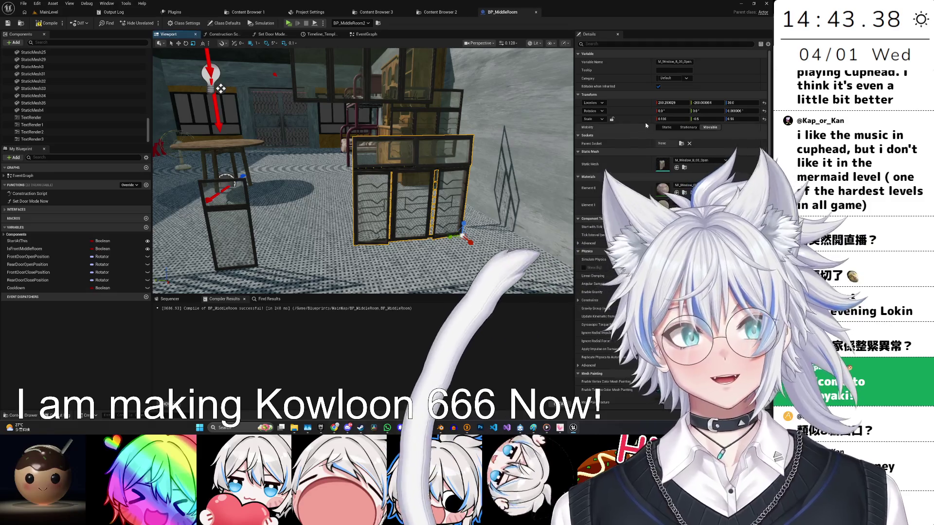
pyautogui.moveTo(389, 146)
pyautogui.mouseDown()
pyautogui.moveTo(369, 156)
pyautogui.moveTo(392, 215)
pyautogui.moveTo(294, 166)
pyautogui.mouseUp()
pyautogui.click(462, 145)
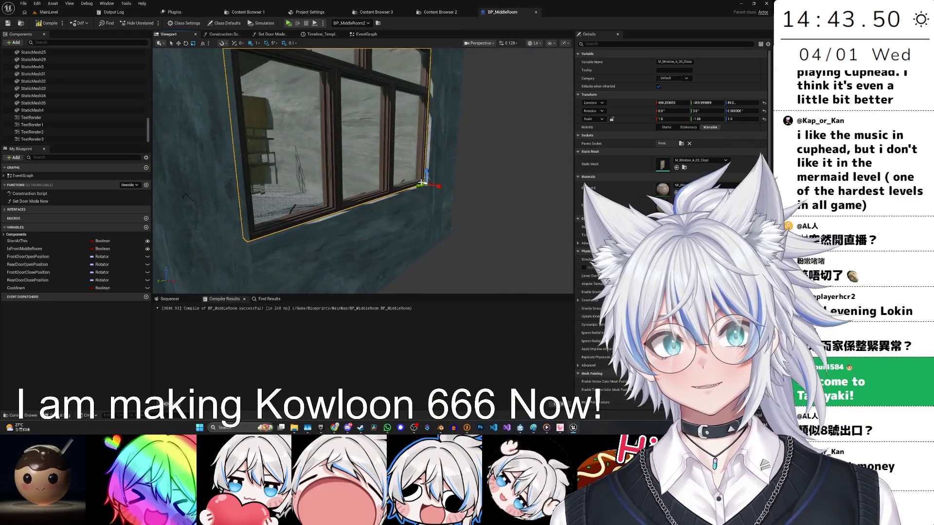
pyautogui.moveTo(401, 152); pyautogui.dragTo(390, 211)
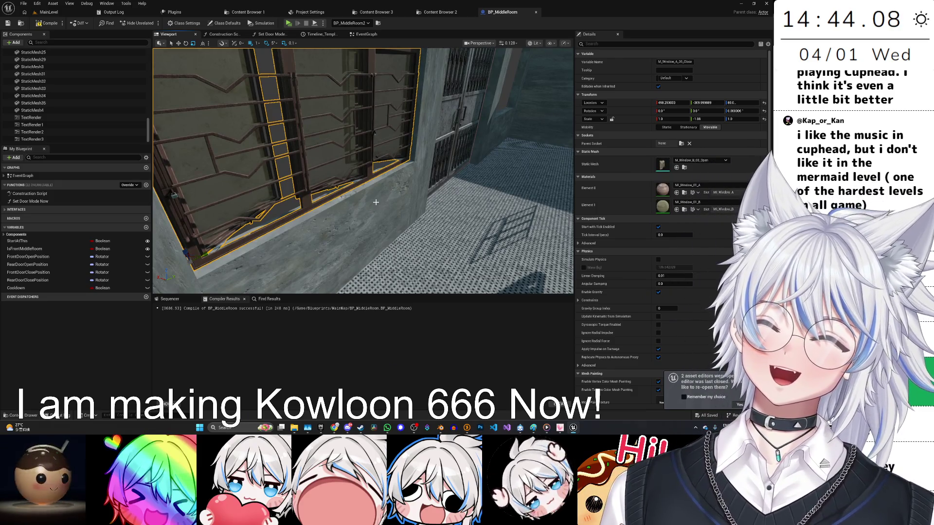
# Shift the open window slightly along the wall to fit its opening.
pyautogui.moveTo(375, 202); pyautogui.dragTo(359, 176)
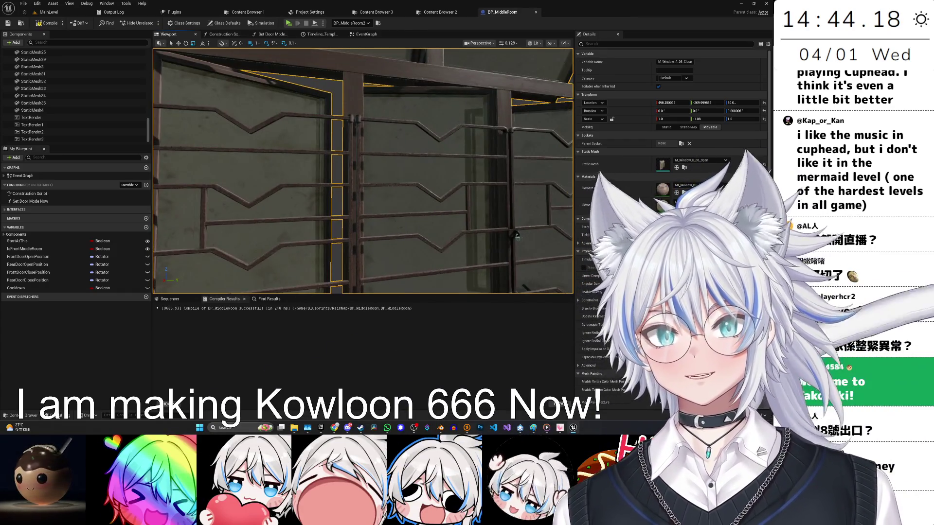
pyautogui.moveTo(515, 236); pyautogui.dragTo(407, 81)
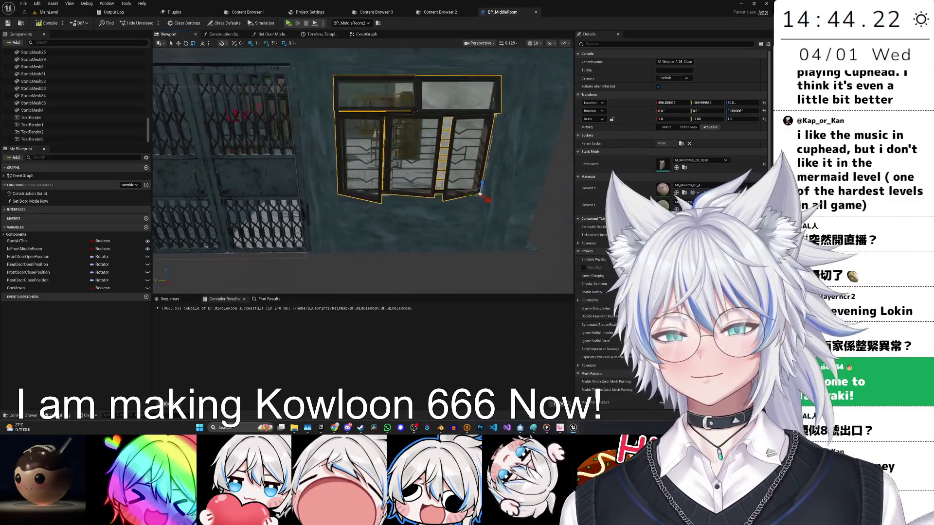
pyautogui.moveTo(391, 190); pyautogui.dragTo(414, 182)
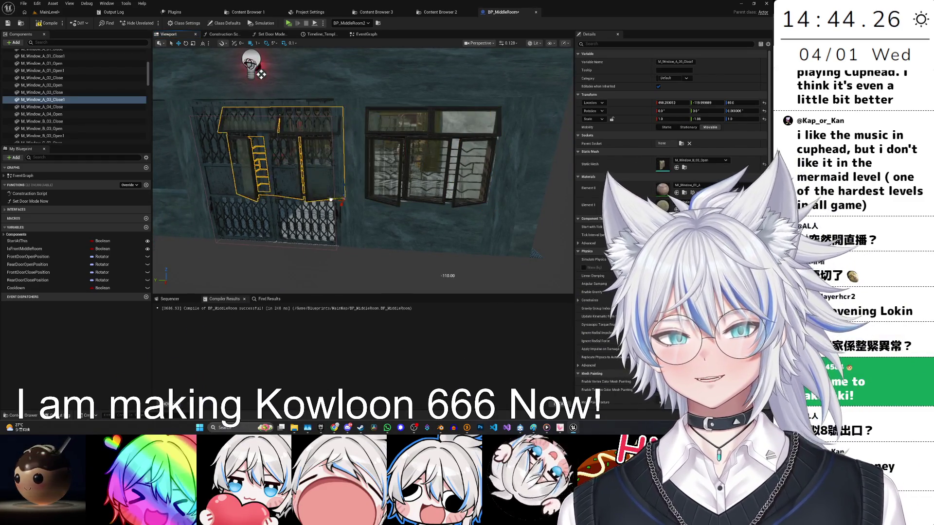
pyautogui.moveTo(466, 221); pyautogui.dragTo(418, 213)
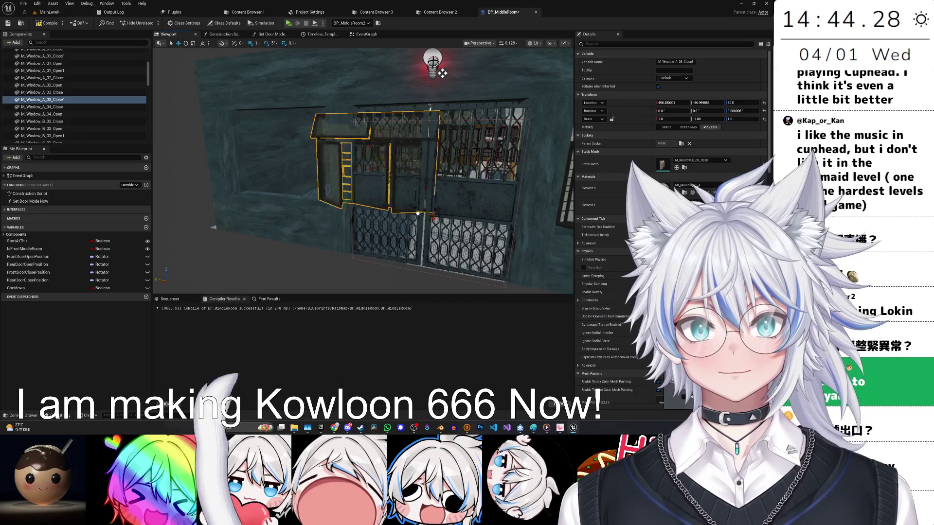
pyautogui.moveTo(442, 73); pyautogui.dragTo(418, 77)
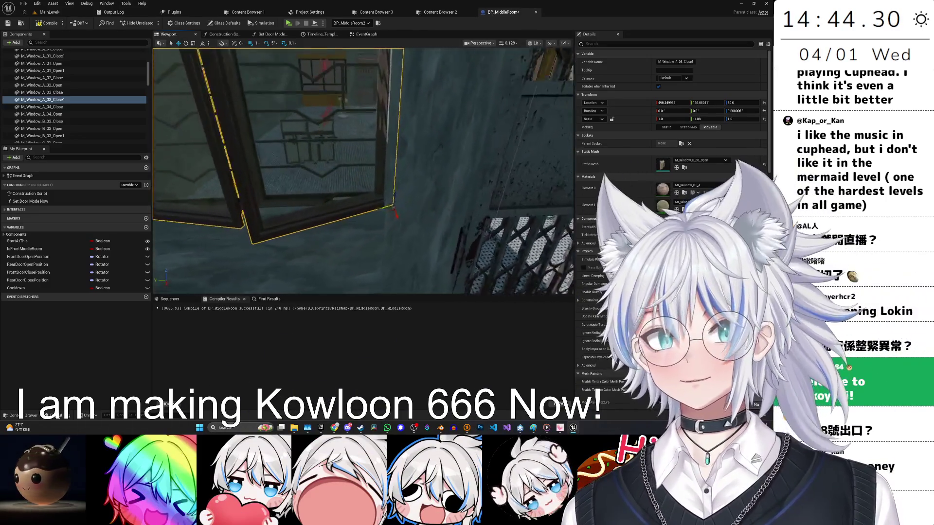
pyautogui.moveTo(467, 145); pyautogui.dragTo(466, 145)
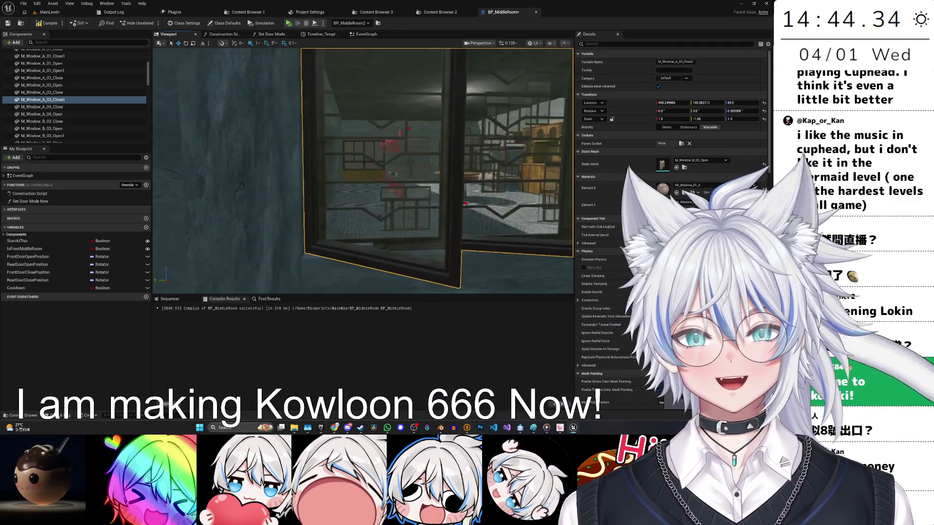
pyautogui.moveTo(389, 195); pyautogui.dragTo(384, 203)
pyautogui.moveTo(361, 236)
pyautogui.mouseDown()
pyautogui.moveTo(366, 227)
pyautogui.moveTo(341, 204)
pyautogui.moveTo(258, 159)
pyautogui.moveTo(450, 160)
pyautogui.mouseUp()
# Select the concrete strip above the window.
pyautogui.click(241, 159)
pyautogui.click(299, 158)
pyautogui.scroll(10, 455, 160)
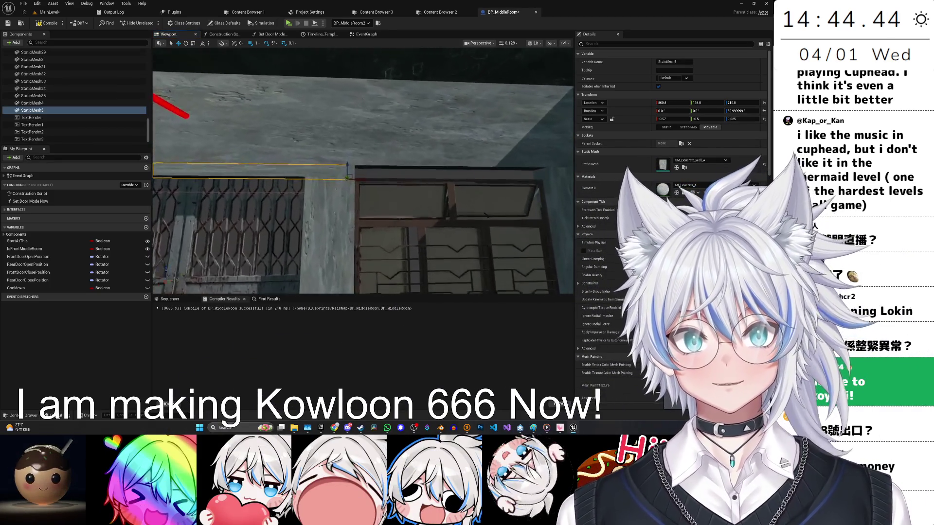
# Slide the concrete strip to Location Y 140 and set its Scale X to -0.57.
pyautogui.moveTo(342, 195); pyautogui.dragTo(365, 193)
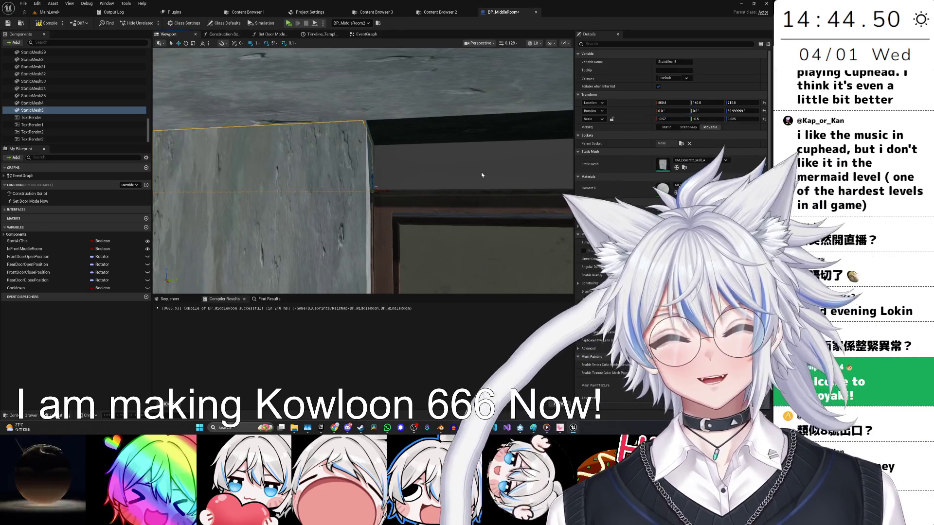
pyautogui.press('Return')
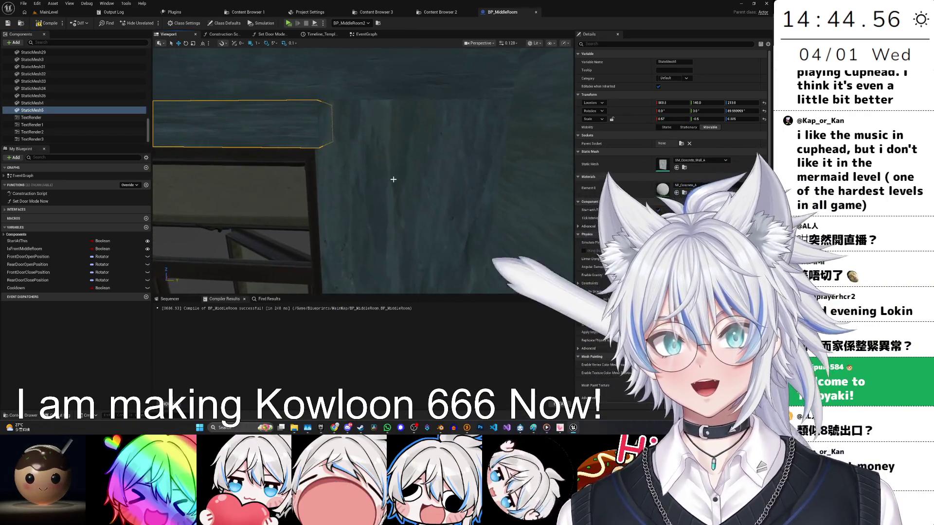
pyautogui.click(33, 96)
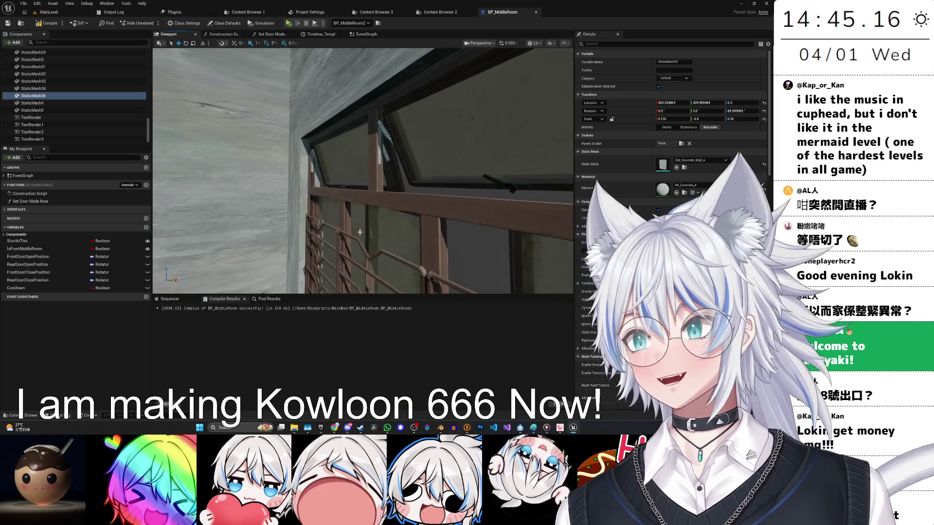
# Frame the selected strip and fly the view through the room toward the window wall.
pyautogui.press('f')
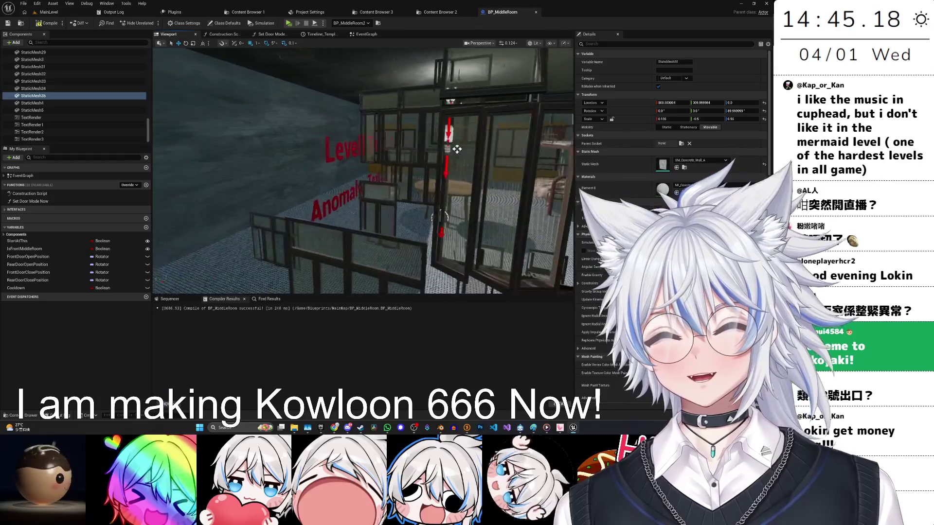
pyautogui.scroll(-2, 457, 149)
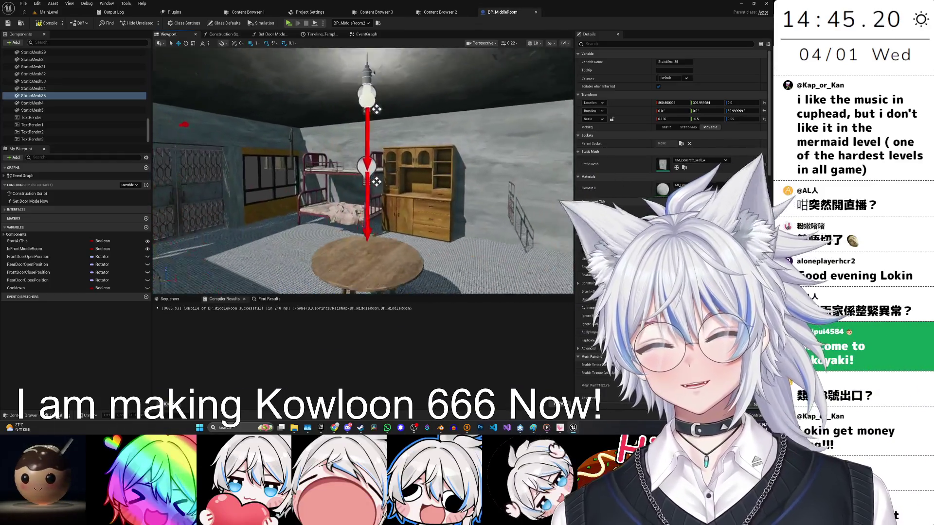
pyautogui.moveTo(362, 170); pyautogui.dragTo(438, 171)
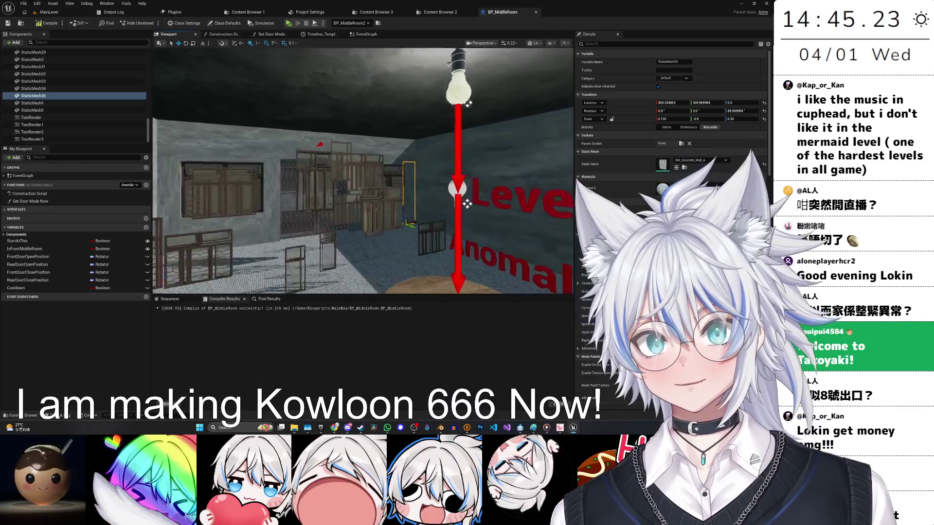
pyautogui.moveTo(467, 203); pyautogui.dragTo(437, 195)
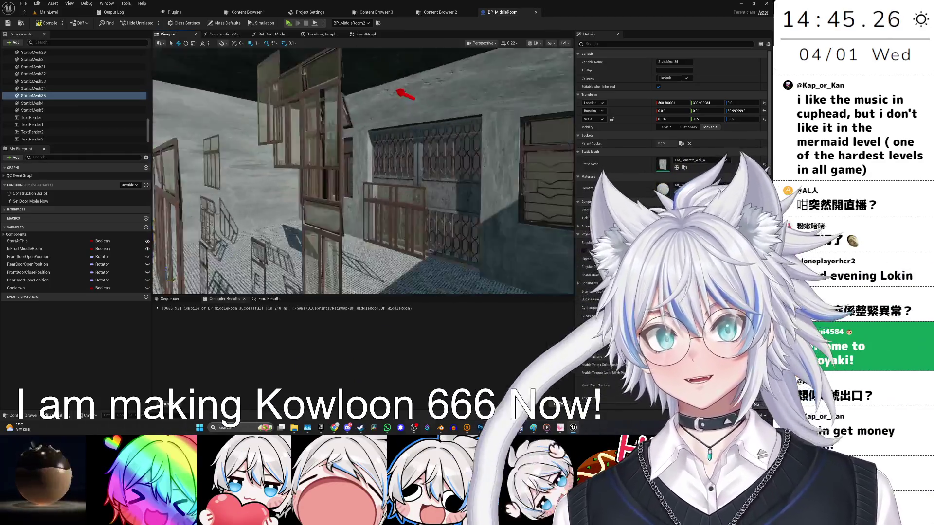
pyautogui.moveTo(362, 171)
pyautogui.mouseDown()
pyautogui.moveTo(202, 152)
pyautogui.moveTo(308, 167)
pyautogui.moveTo(253, 250)
pyautogui.mouseUp()
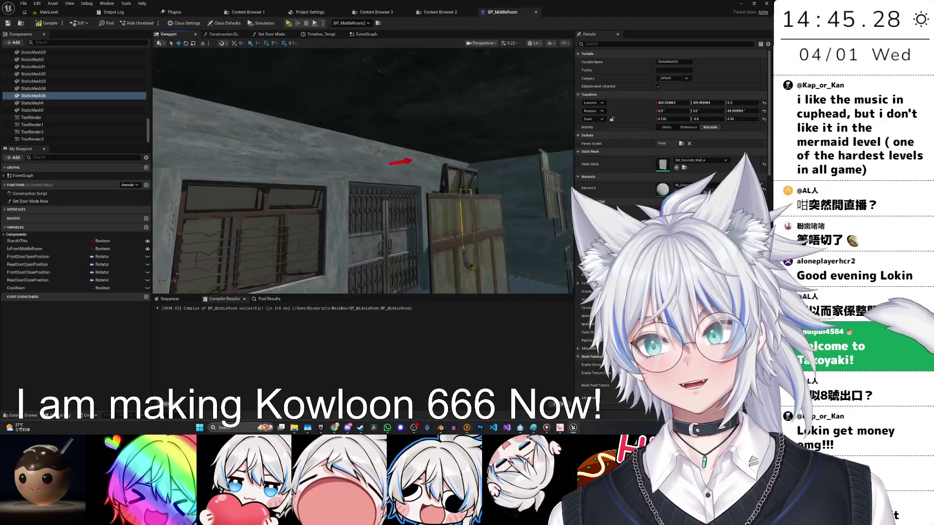
pyautogui.moveTo(363, 170)
pyautogui.mouseDown()
pyautogui.moveTo(340, 161)
pyautogui.moveTo(369, 156)
pyautogui.moveTo(350, 165)
pyautogui.moveTo(359, 146)
pyautogui.moveTo(384, 167)
pyautogui.moveTo(447, 171)
pyautogui.moveTo(477, 189)
pyautogui.moveTo(323, 165)
pyautogui.moveTo(389, 175)
pyautogui.moveTo(401, 227)
pyautogui.moveTo(389, 238)
pyautogui.moveTo(334, 217)
pyautogui.moveTo(382, 129)
pyautogui.mouseUp()
# Inspect the gate door and neighbouring wall panel, then start a Play test and open the failing graph.
pyautogui.click(401, 226)
pyautogui.moveTo(369, 170); pyautogui.dragTo(360, 180)
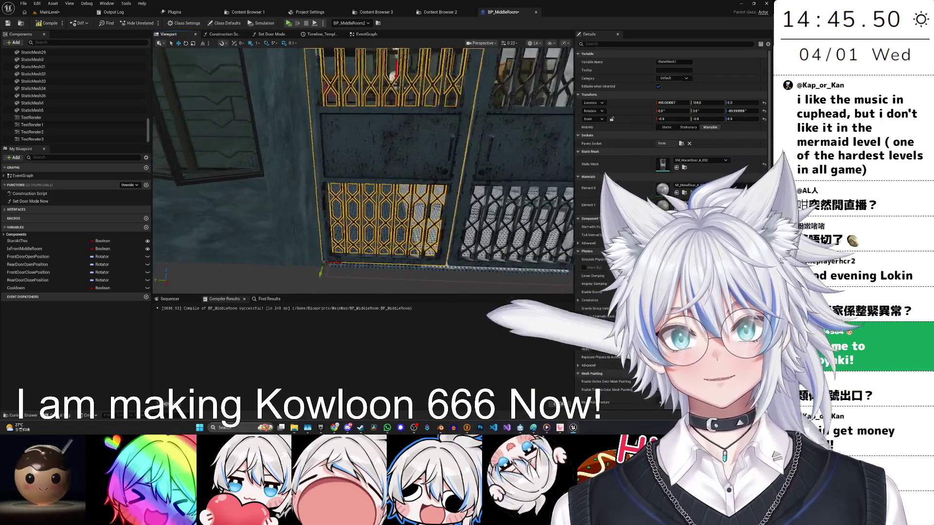
pyautogui.click(33, 74)
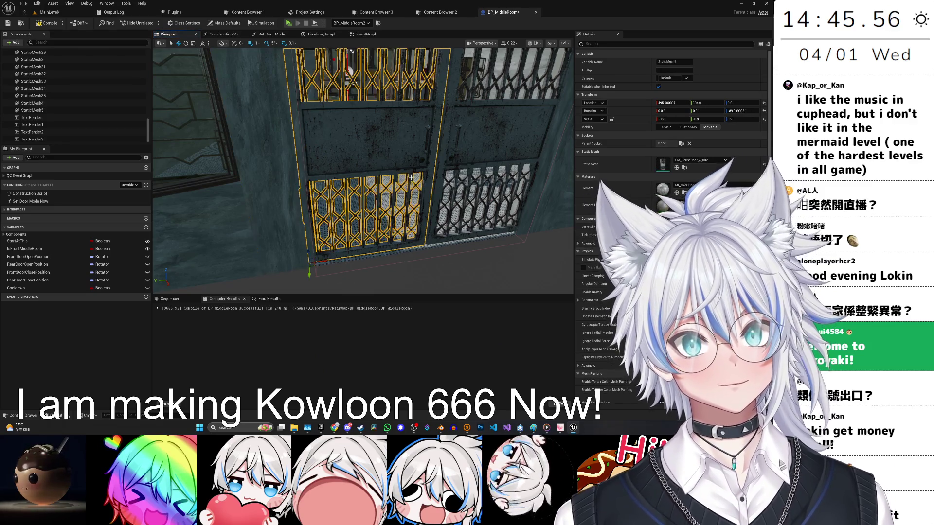
pyautogui.moveTo(419, 188); pyautogui.dragTo(400, 157)
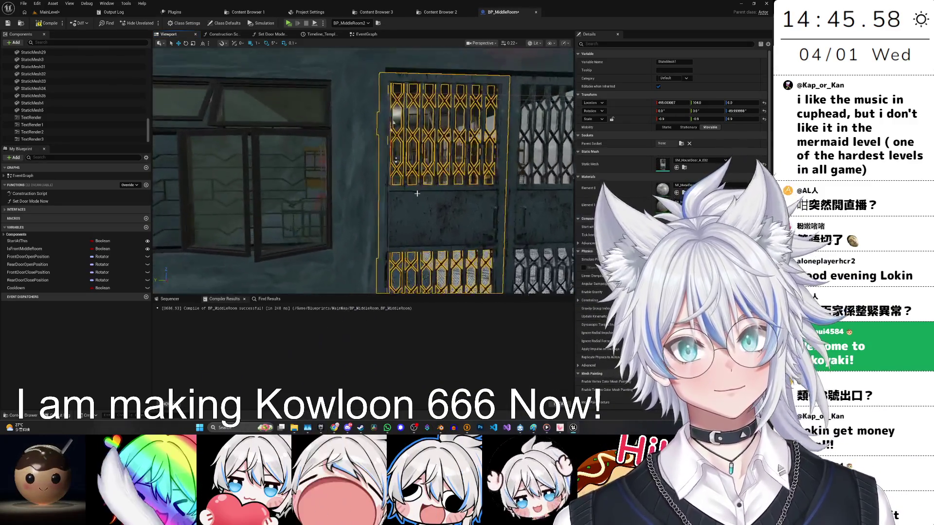
pyautogui.scroll(-3, 398, 127)
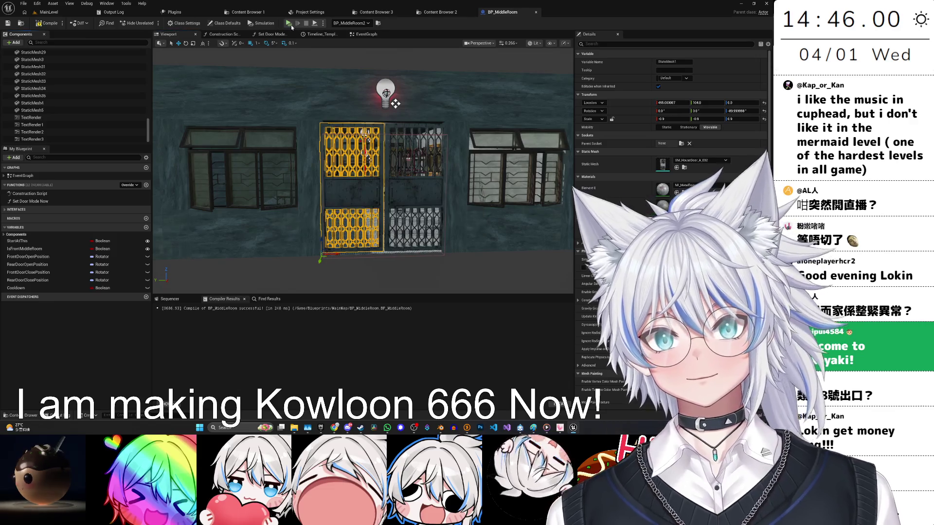
pyautogui.hotkey('alt', 'p')
pyautogui.click(331, 221)
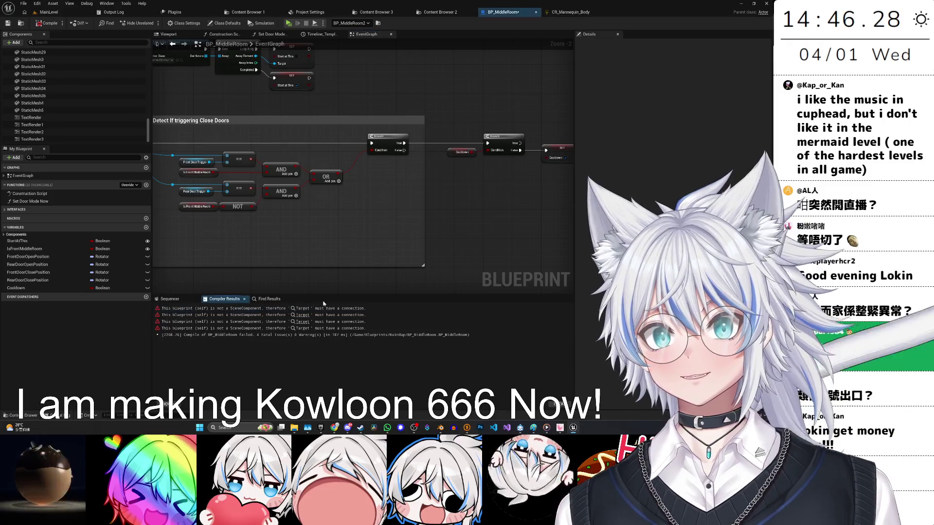
# Review the door-mode graph, recompile BP_MiddleRoom successfully, and return to the Viewport tab.
pyautogui.press('Home')
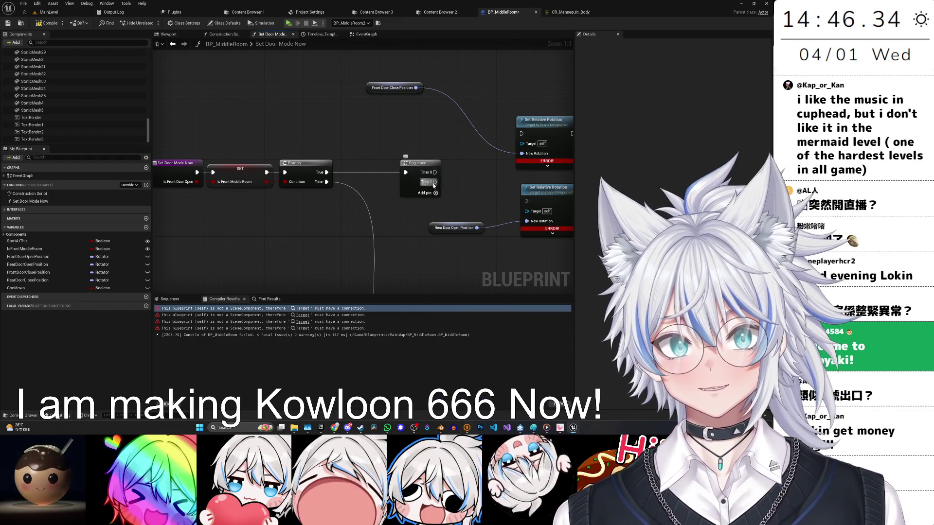
pyautogui.moveTo(438, 243); pyautogui.dragTo(317, 71)
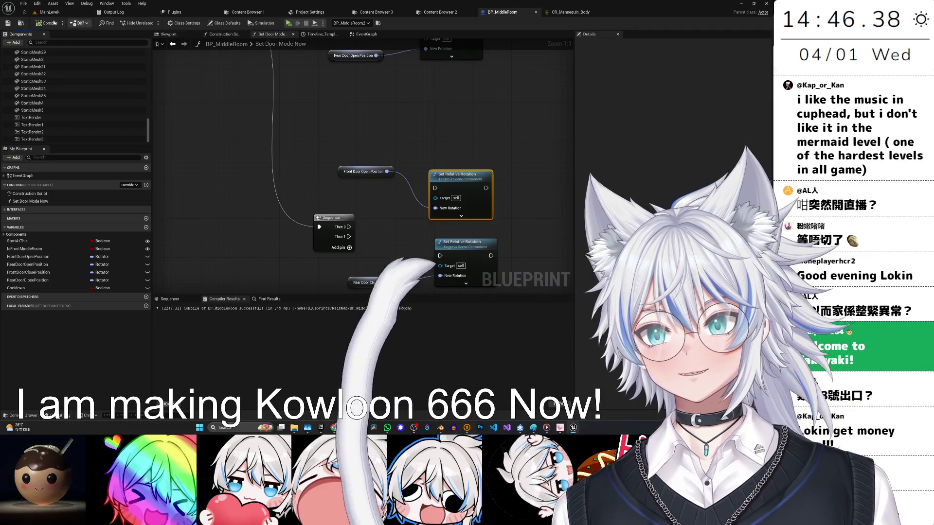
pyautogui.click(9, 24)
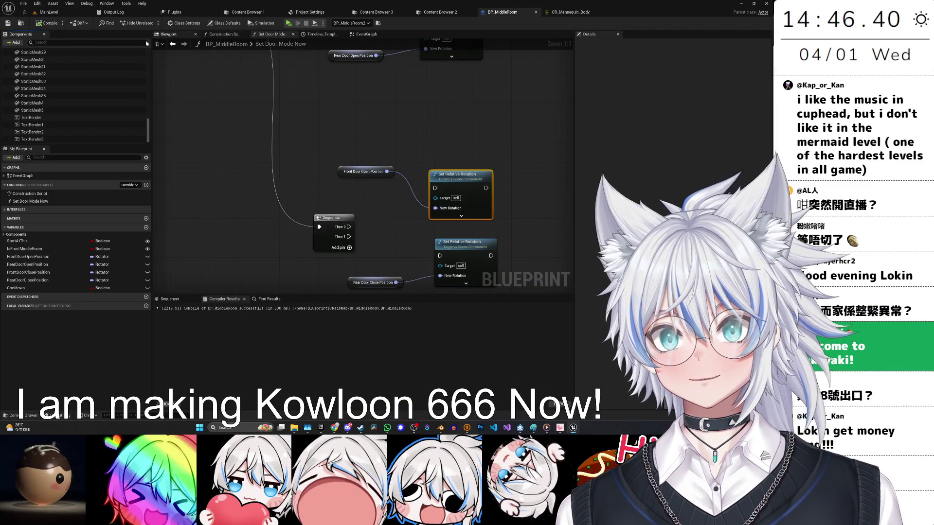
pyautogui.click(365, 34)
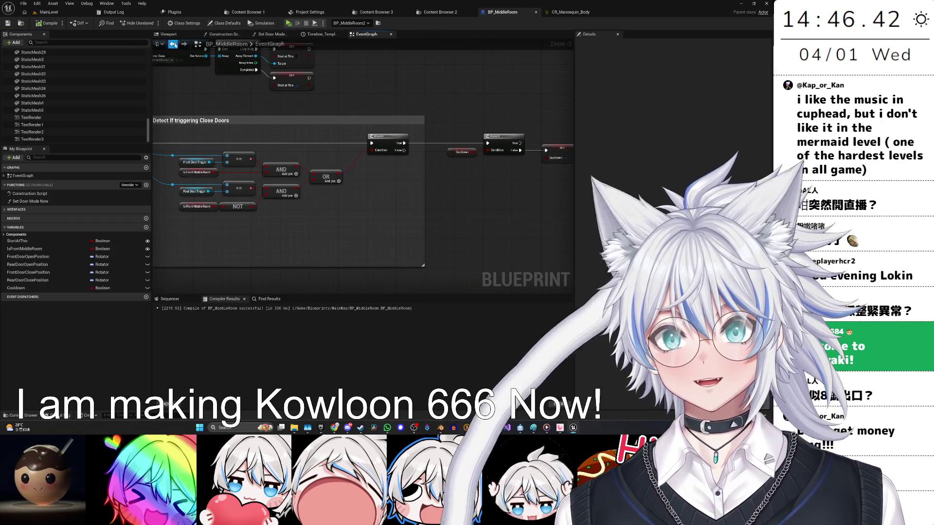
pyautogui.click(169, 34)
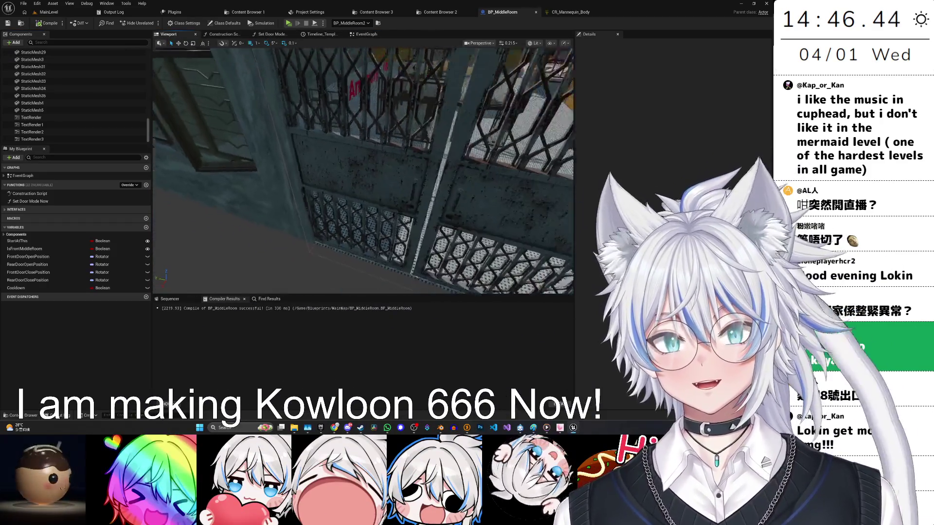
# Narrow the left gate door to Scale X 0.85 and shift it sideways to Location Y 99.
pyautogui.click(377, 181)
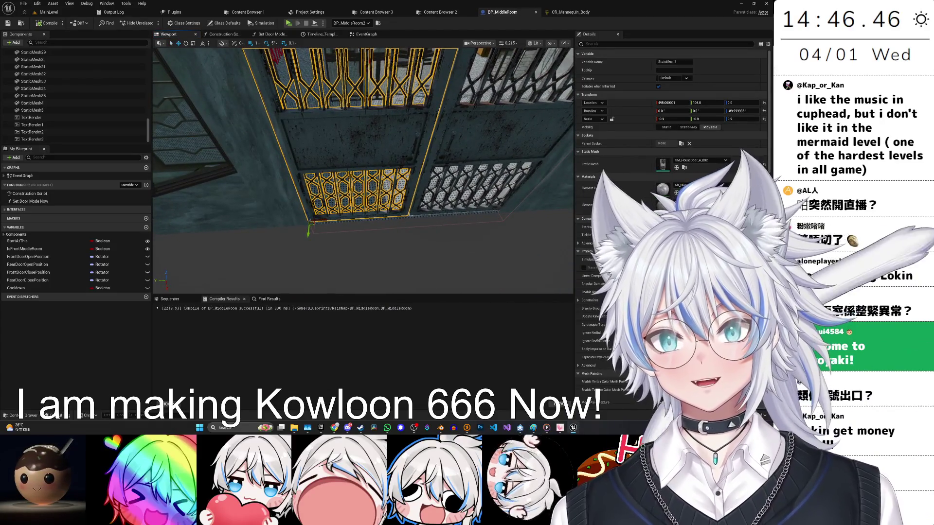
pyautogui.click(351, 180)
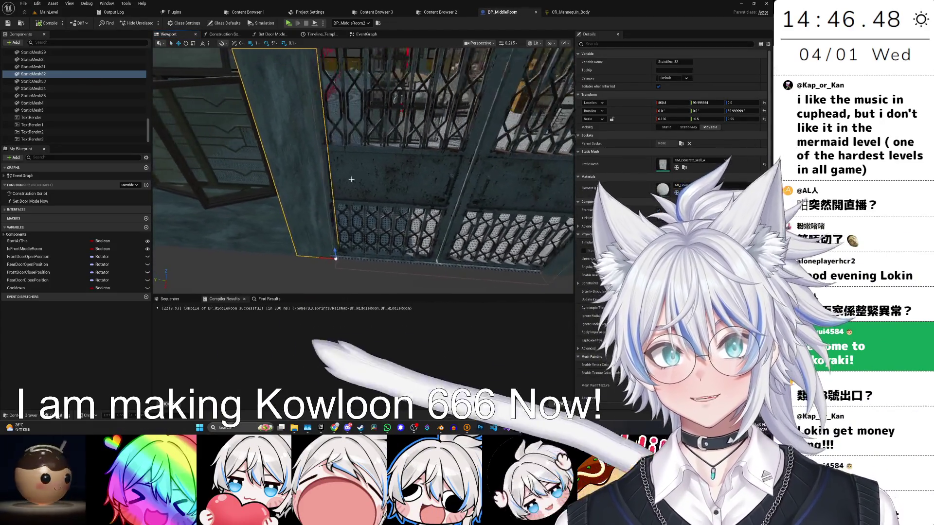
pyautogui.click(351, 179)
pyautogui.hotkey('ctrl', 'z')
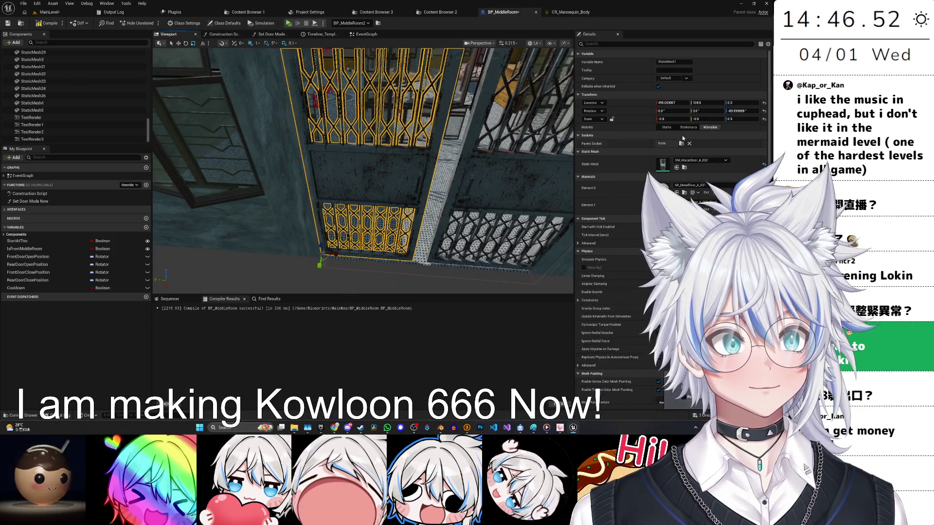
pyautogui.moveTo(409, 227); pyautogui.dragTo(366, 236)
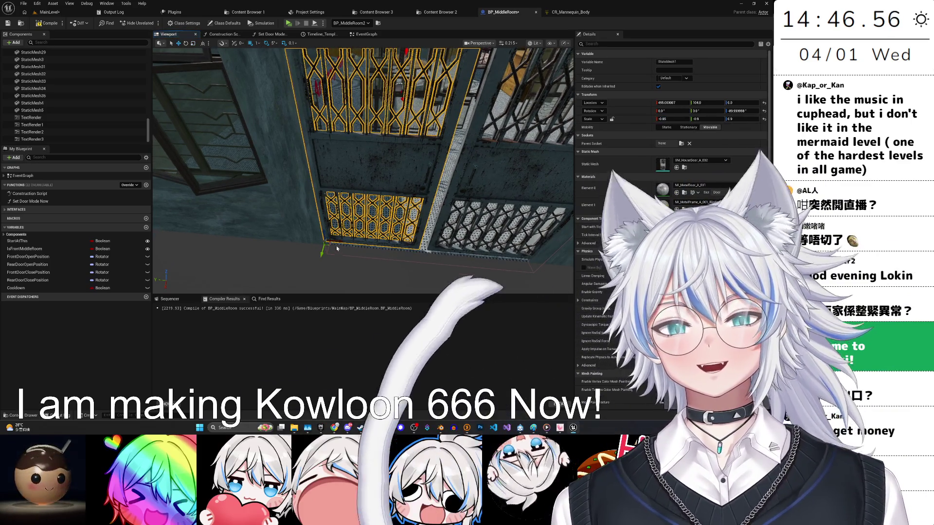
pyautogui.scroll(-3, 339, 140)
pyautogui.moveTo(331, 204)
pyautogui.mouseDown()
pyautogui.moveTo(368, 220)
pyautogui.moveTo(488, 167)
pyautogui.mouseUp()
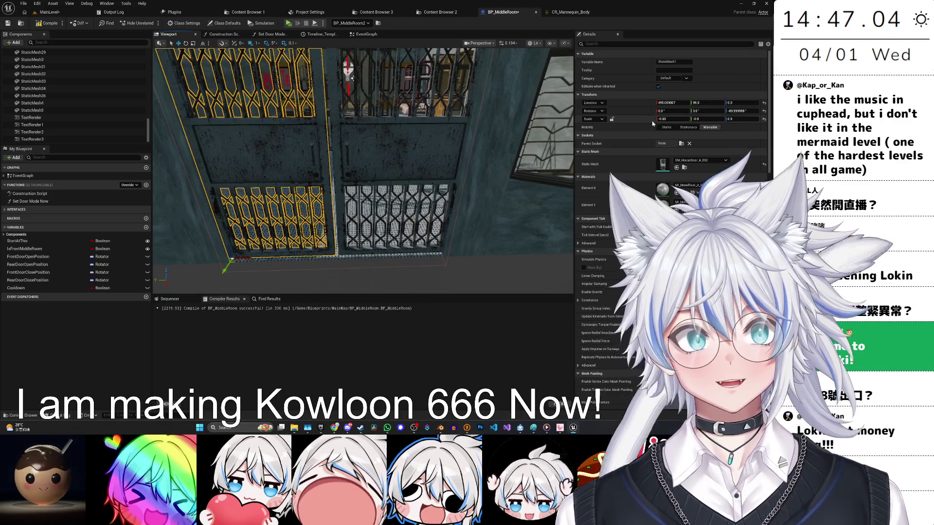
# Set the second gate door's Scale X to -0.85 and move it to Location Y -101.
pyautogui.click(455, 144)
pyautogui.click(710, 126)
pyautogui.click(671, 119)
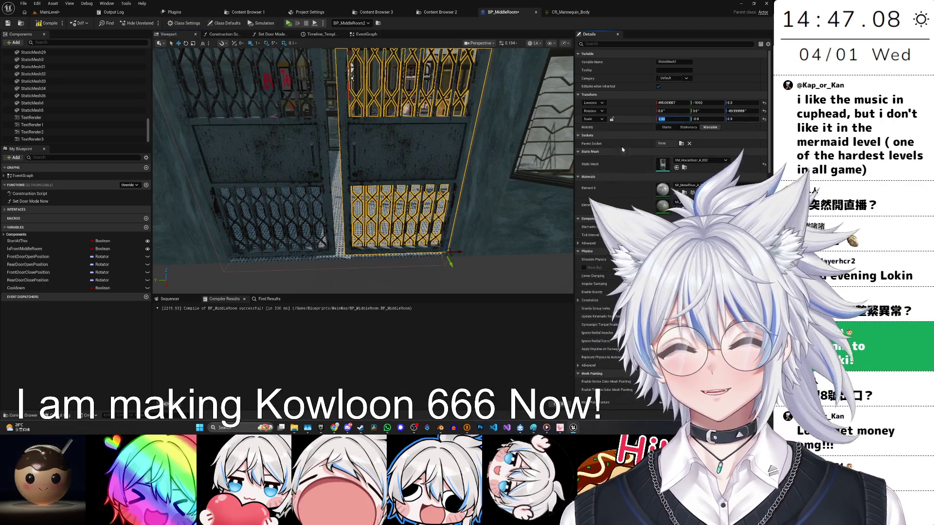
pyautogui.scroll(5, 364, 170)
pyautogui.moveTo(384, 222); pyautogui.dragTo(424, 214)
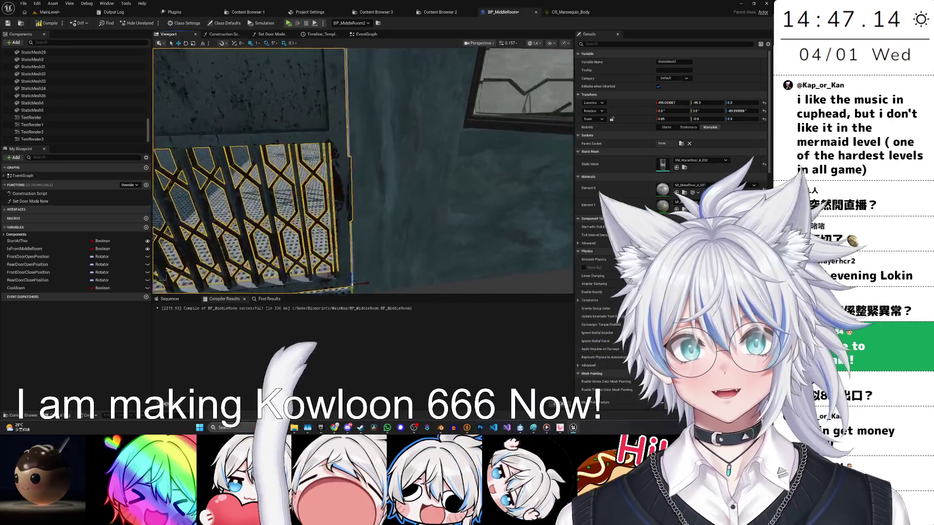
pyautogui.scroll(-6, 417, 212)
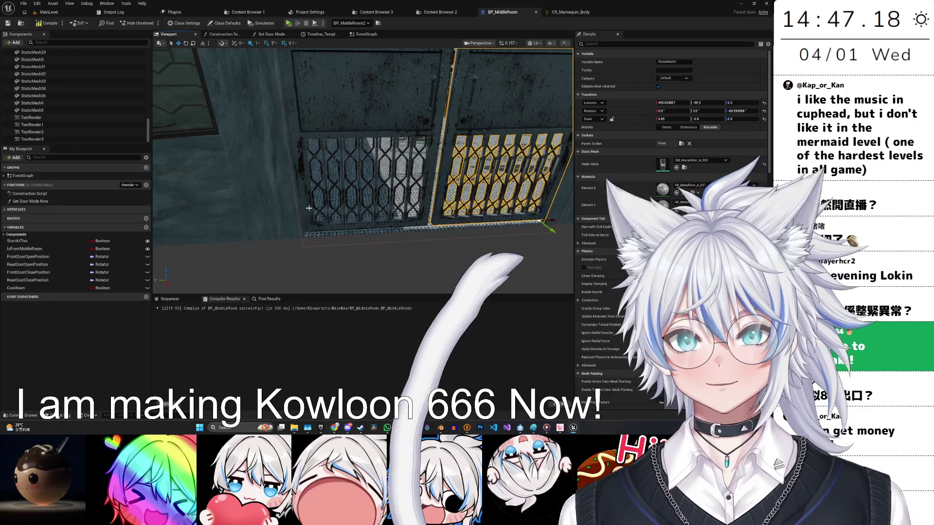
# Reselect the first gate and orbit the view face-on to check both doors' fit.
pyautogui.click(321, 146)
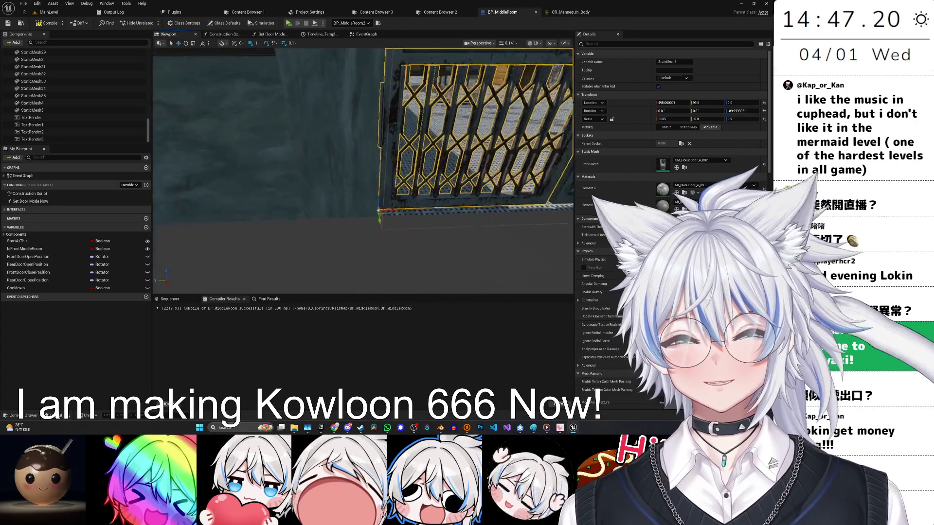
pyautogui.moveTo(325, 219); pyautogui.dragTo(324, 219)
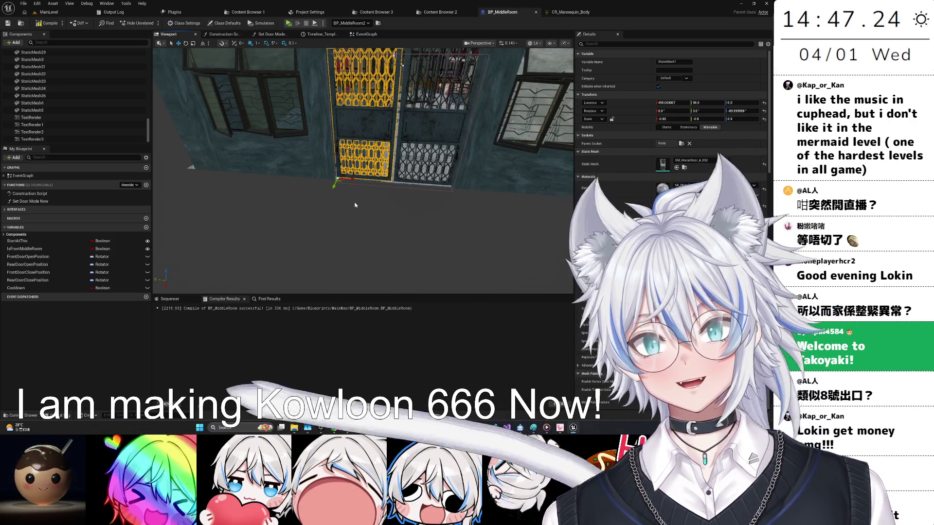
pyautogui.moveTo(364, 206); pyautogui.dragTo(377, 204)
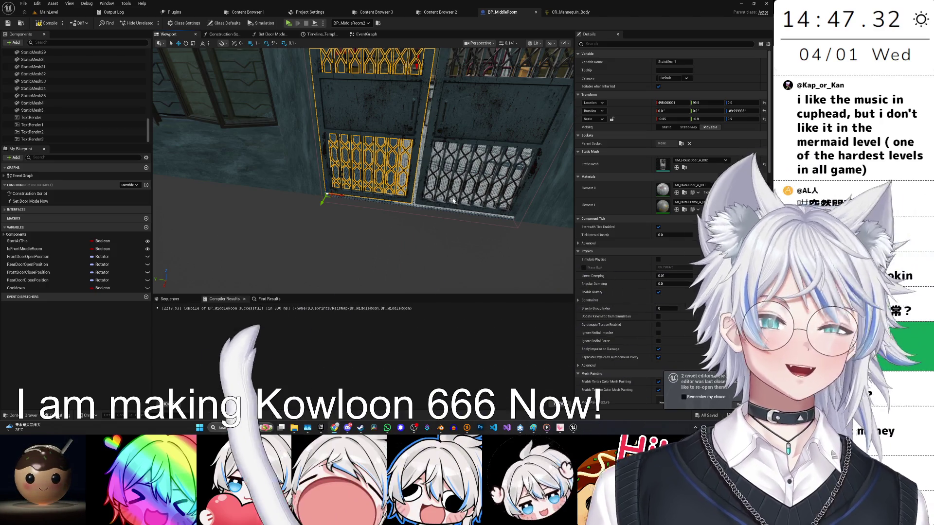
pyautogui.moveTo(361, 224); pyautogui.dragTo(364, 217)
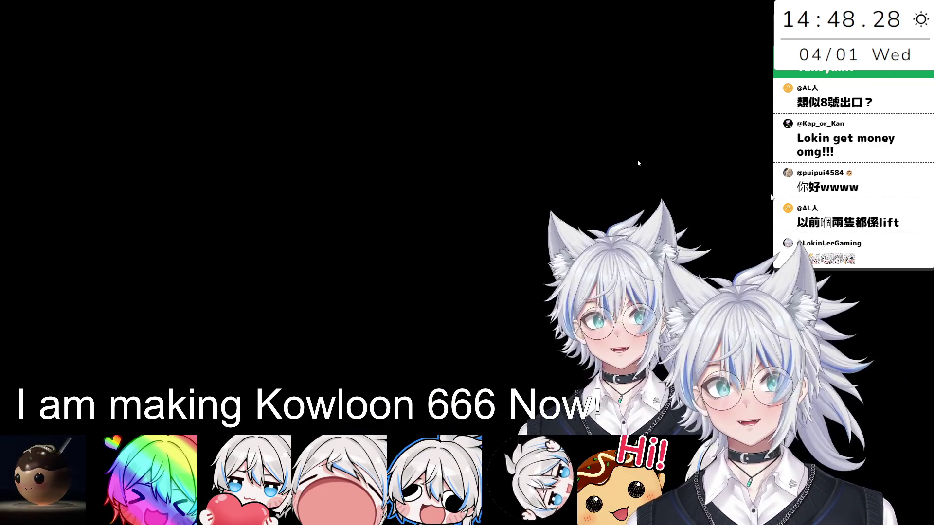
# Bring the Unreal Editor back to the front through the Alt+Tab switcher.
pyautogui.hotkey('alt', 'Tab')
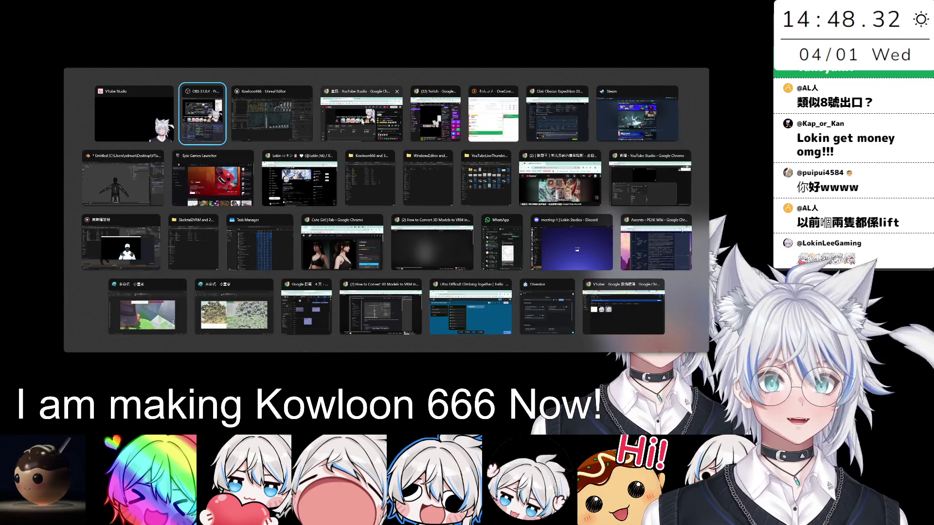
pyautogui.click(300, 128)
pyautogui.scroll(-3, 379, 209)
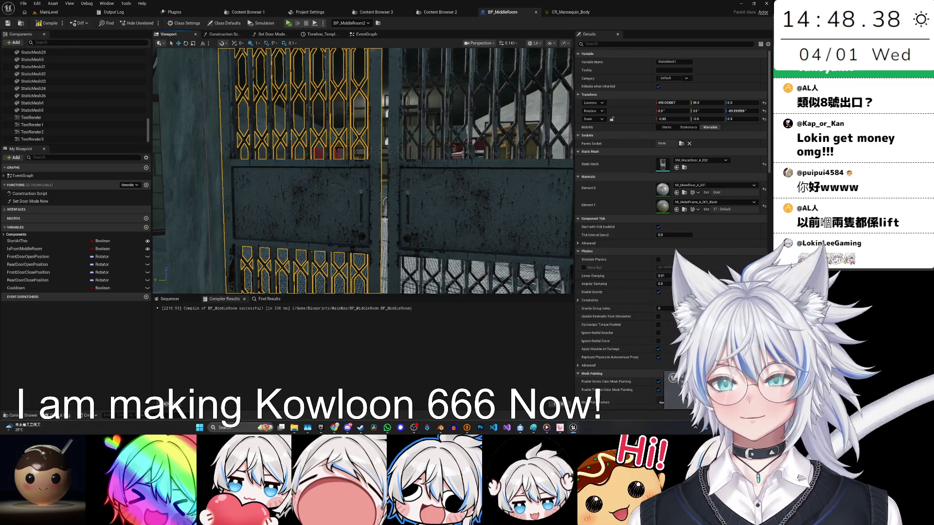
# Set the right gate door StaticMesh2 to Scale X 0.87.
pyautogui.scroll(-2, 385, 219)
pyautogui.moveTo(384, 218); pyautogui.dragTo(495, 141)
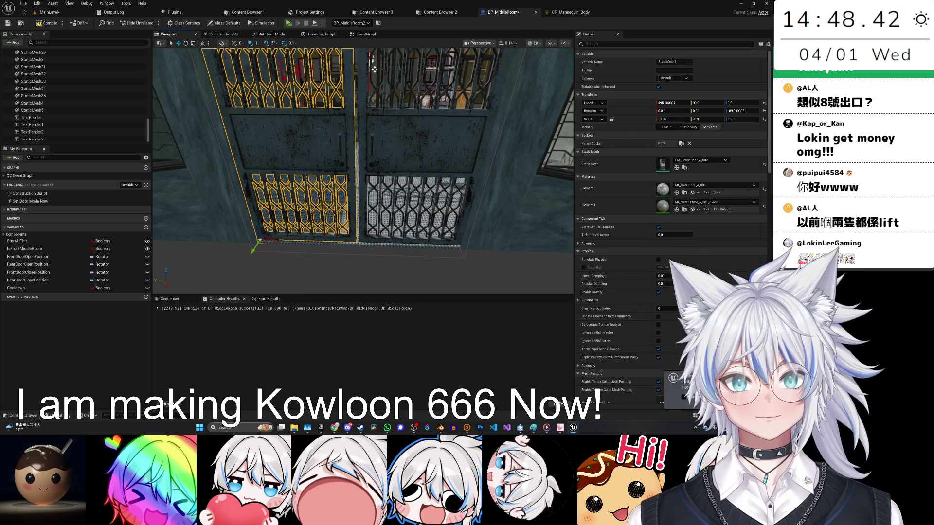
pyautogui.click(374, 70)
pyautogui.write('7')
pyautogui.press('Return')
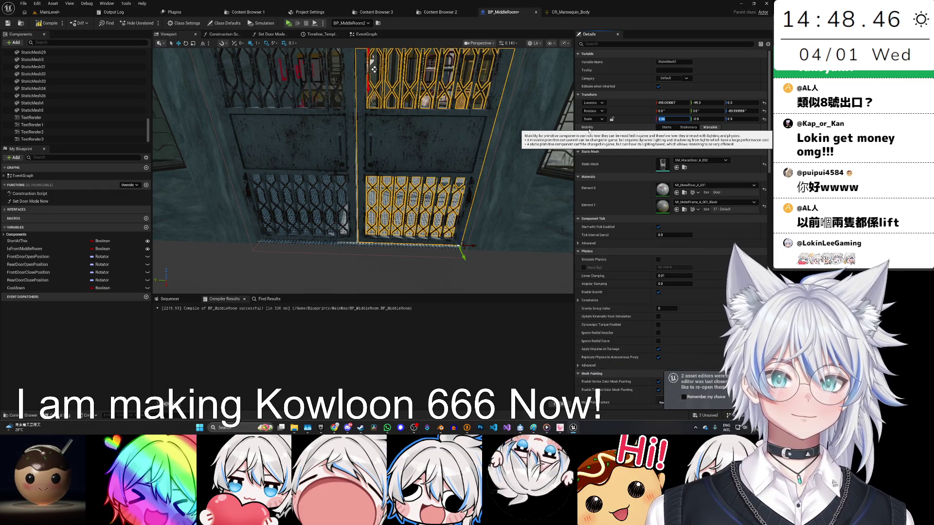
# Fly the view inside the room over to the spare window frames by the window wall.
pyautogui.click(429, 145)
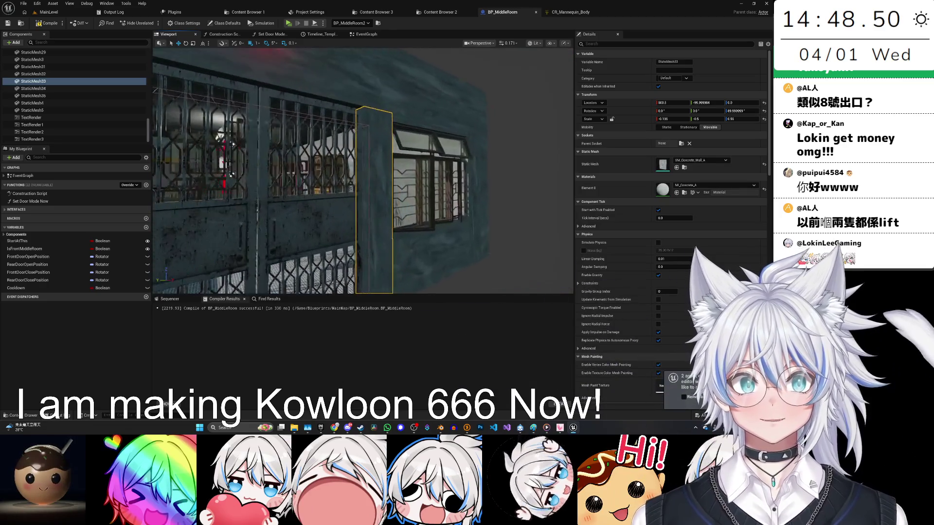
pyautogui.moveTo(481, 183); pyautogui.dragTo(424, 195)
pyautogui.moveTo(403, 243); pyautogui.dragTo(382, 266)
pyautogui.moveTo(361, 134); pyautogui.dragTo(362, 134)
# Delete one of the floating window frames and save the blueprint.
pyautogui.click(361, 133)
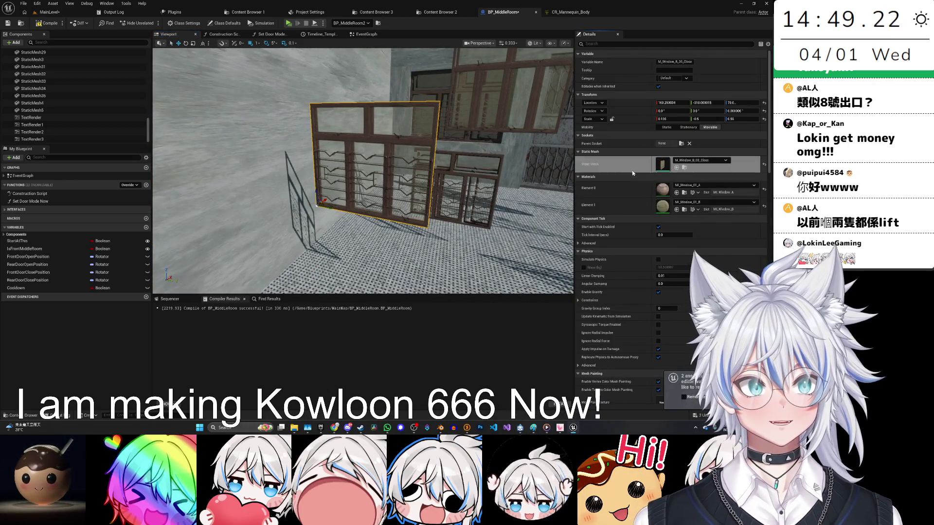
pyautogui.moveTo(369, 170); pyautogui.dragTo(370, 171)
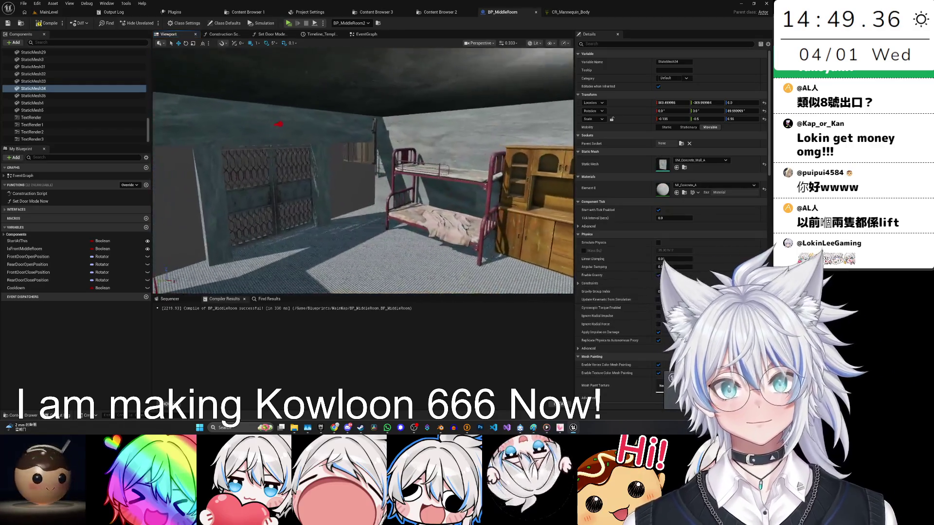
pyautogui.hotkey('ctrl', 'd')
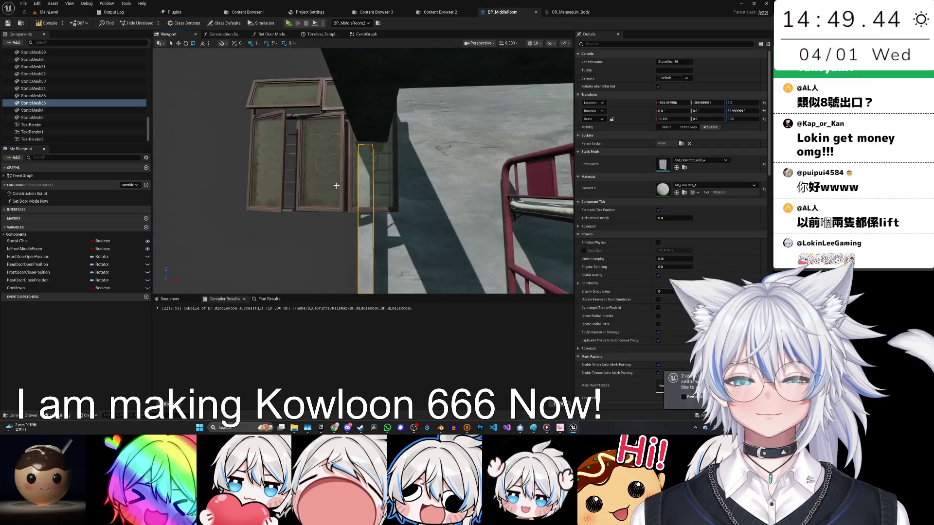
pyautogui.press('Delete')
pyautogui.scroll(-1, 363, 170)
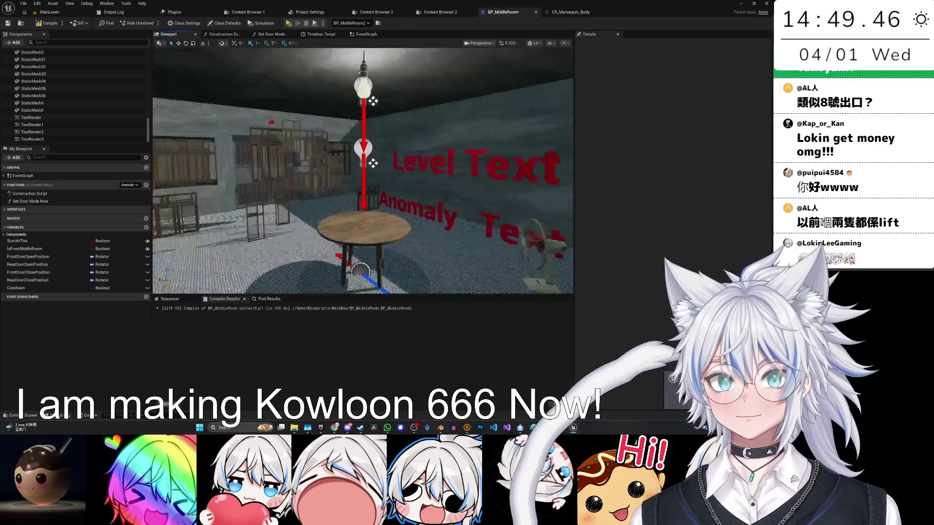
pyautogui.scroll(-3, 379, 164)
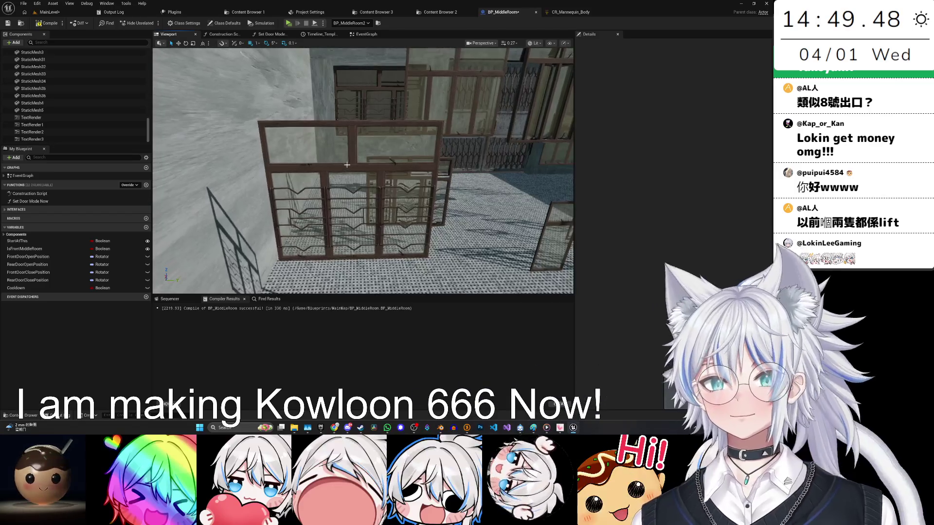
pyautogui.scroll(-1, 376, 176)
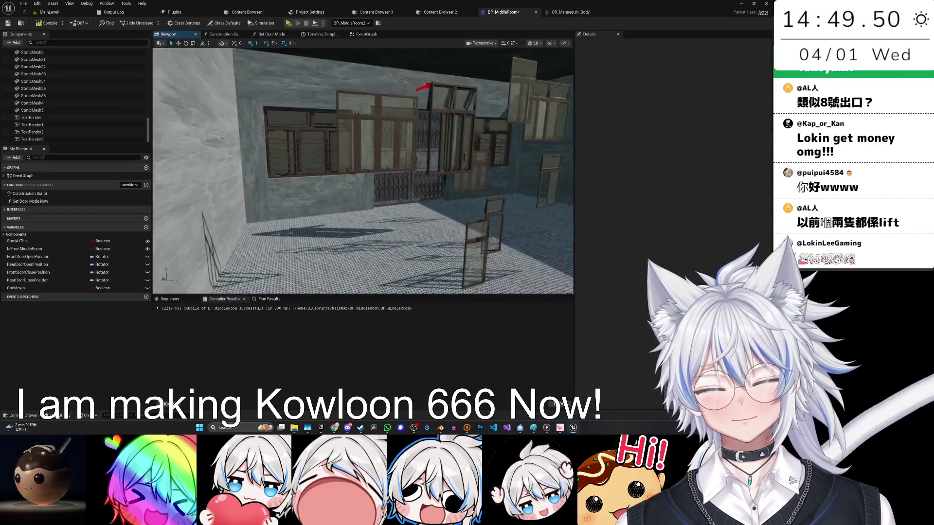
pyautogui.hotkey('ctrl', 's')
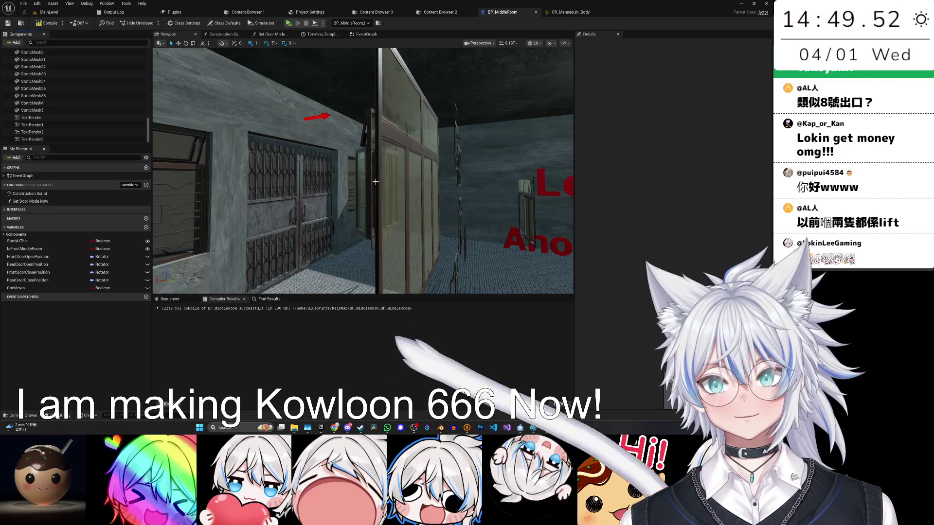
# Delete the wooden double doors and a leftover door piece.
pyautogui.moveTo(369, 187); pyautogui.dragTo(373, 154)
pyautogui.click(373, 154)
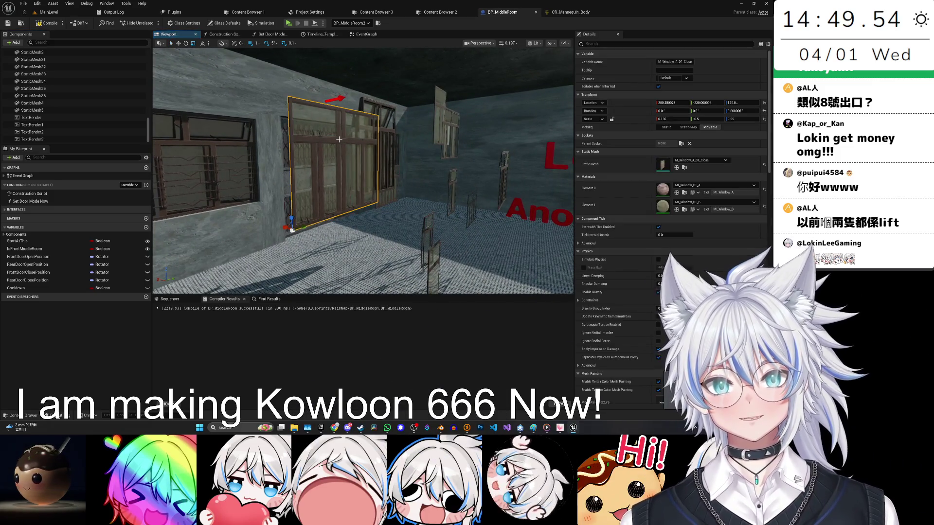
pyautogui.press('Delete')
pyautogui.click(428, 224)
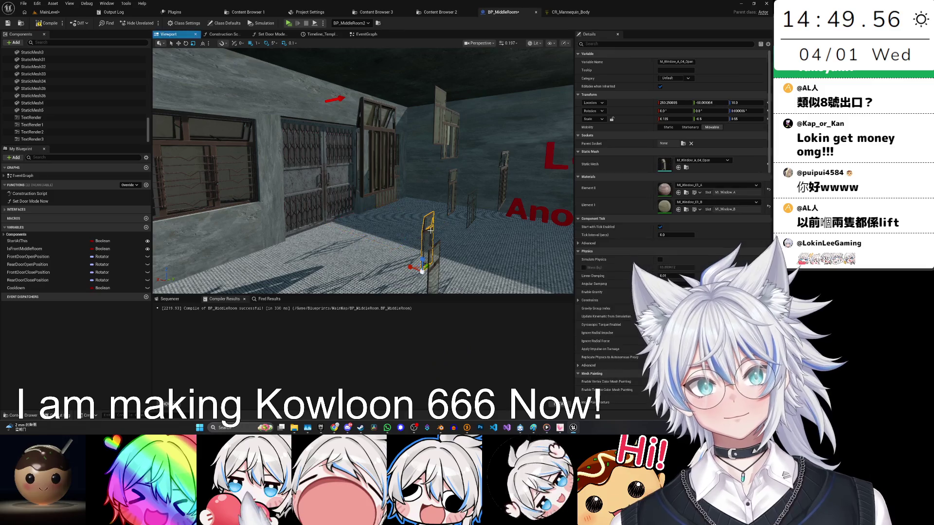
pyautogui.press('Delete')
pyautogui.moveTo(428, 224)
pyautogui.mouseDown()
pyautogui.moveTo(343, 229)
pyautogui.moveTo(357, 232)
pyautogui.moveTo(362, 207)
pyautogui.mouseUp()
# Delete the stray window panels in front of the Level and Anomaly labels, then check the text wall.
pyautogui.click(333, 222)
pyautogui.press('Delete')
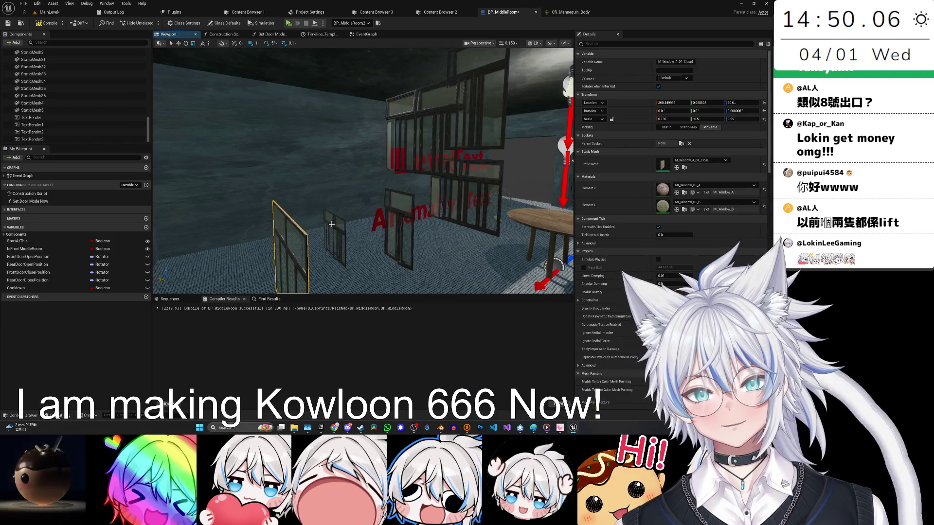
pyautogui.click(399, 190)
pyautogui.press('Delete')
pyautogui.moveTo(399, 189); pyautogui.dragTo(340, 189)
pyautogui.moveTo(400, 186); pyautogui.dragTo(364, 194)
pyautogui.moveTo(314, 241); pyautogui.dragTo(315, 241)
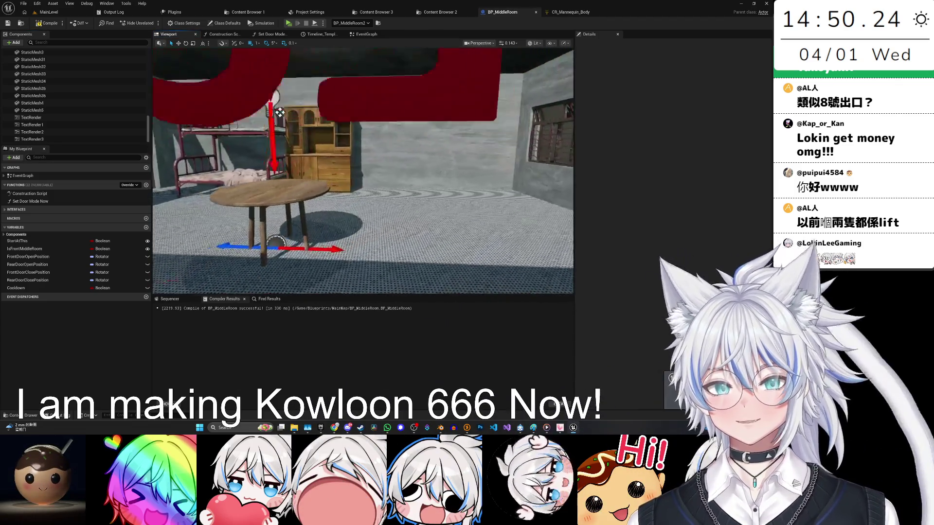
pyautogui.moveTo(413, 174); pyautogui.dragTo(414, 174)
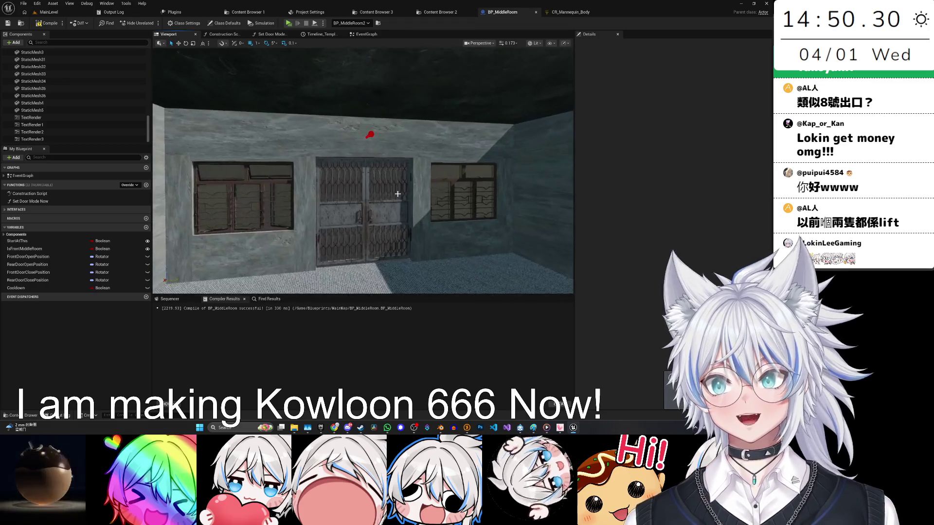
pyautogui.moveTo(413, 174); pyautogui.dragTo(413, 174)
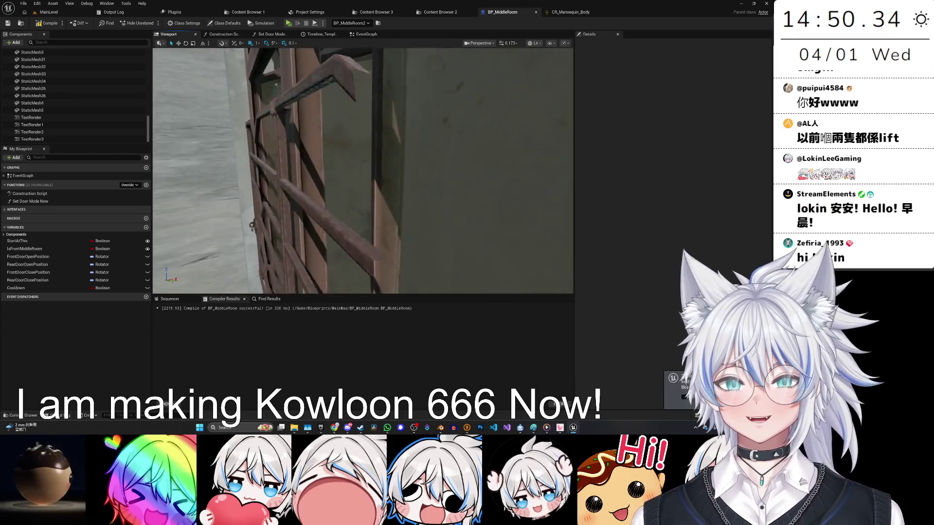
pyautogui.moveTo(305, 232); pyautogui.dragTo(336, 209)
pyautogui.click(304, 232)
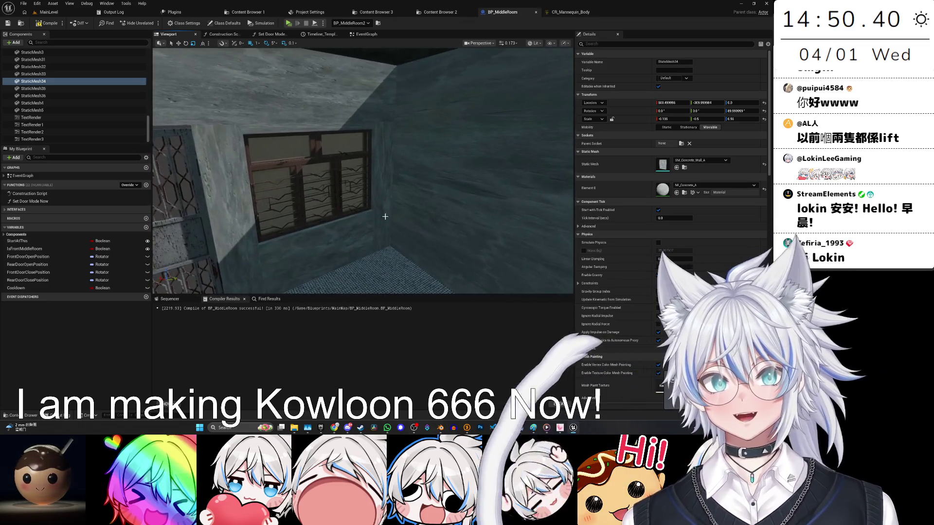
pyautogui.click(384, 185)
pyautogui.moveTo(384, 185); pyautogui.dragTo(384, 185)
pyautogui.moveTo(292, 222); pyautogui.dragTo(291, 223)
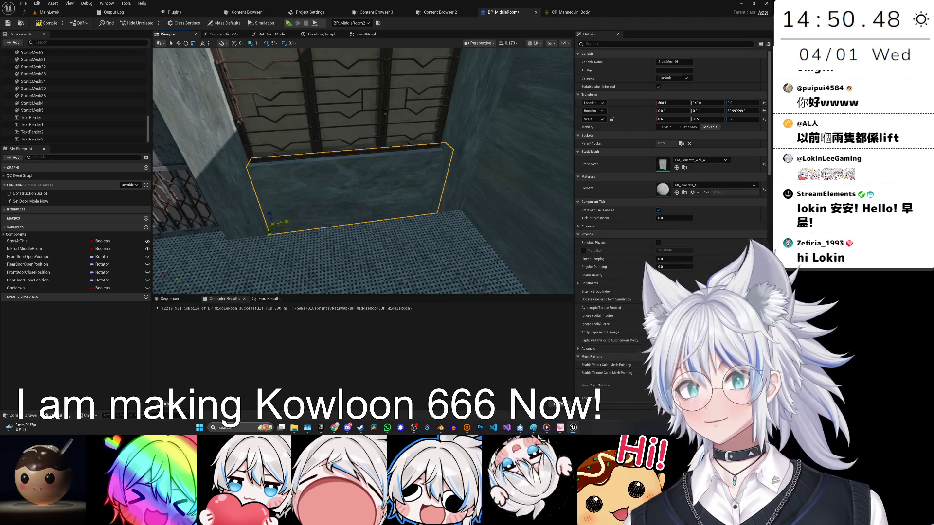
# Shorten the sill strip's Scale X from 0.7 to 0.57.
pyautogui.scroll(4, 276, 223)
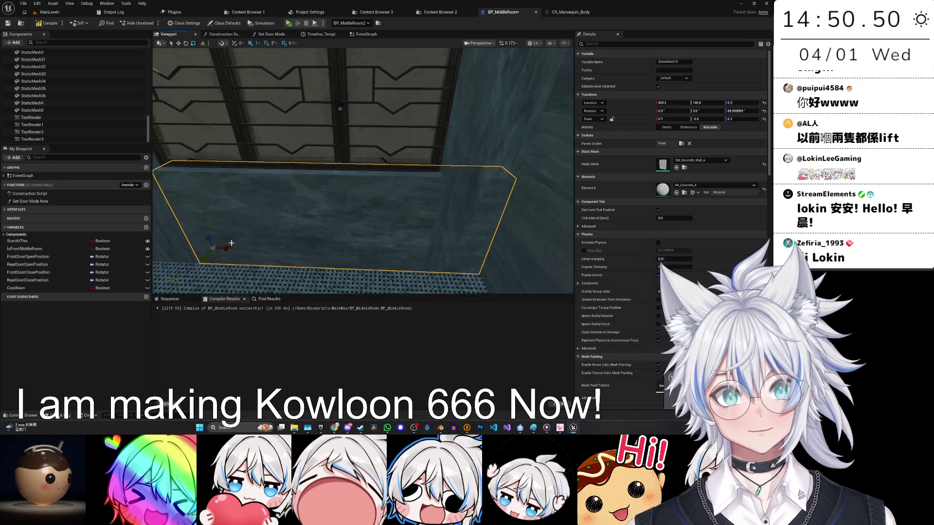
pyautogui.moveTo(224, 248); pyautogui.dragTo(461, 180)
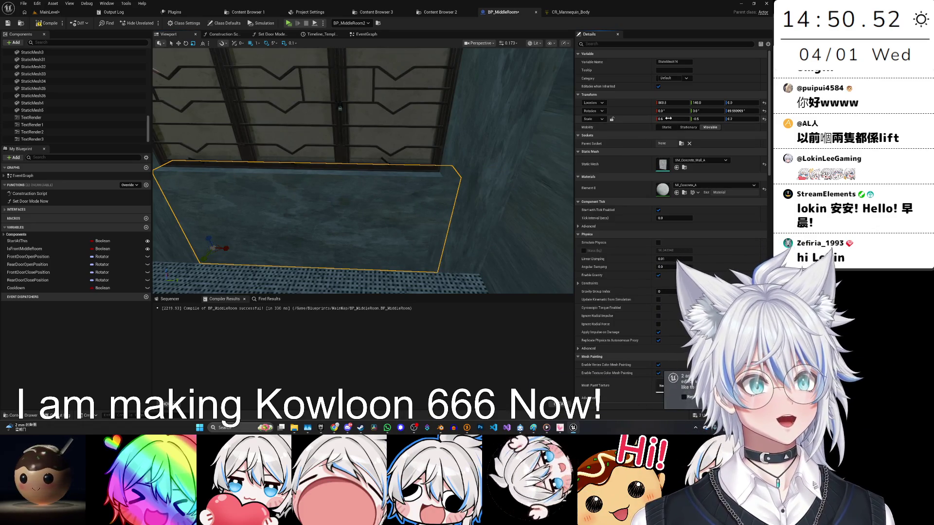
pyautogui.write('0.56')
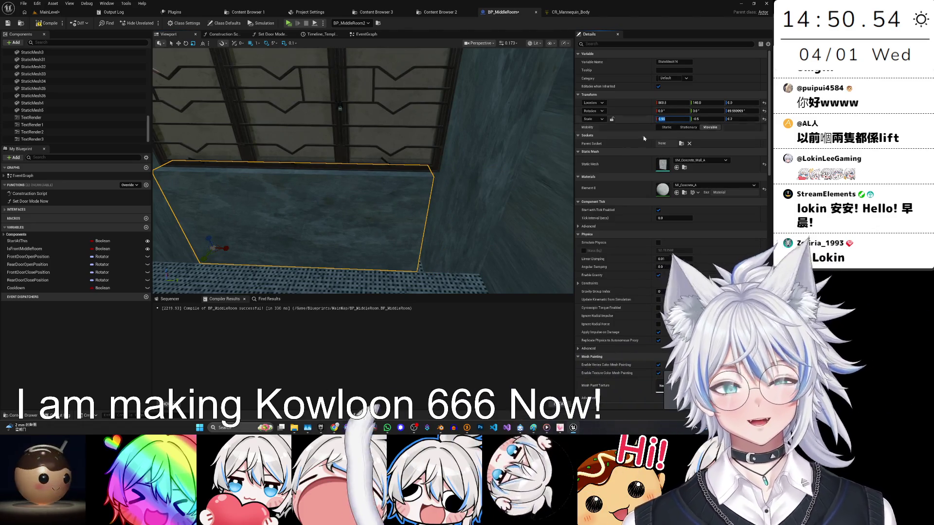
pyautogui.press('Return')
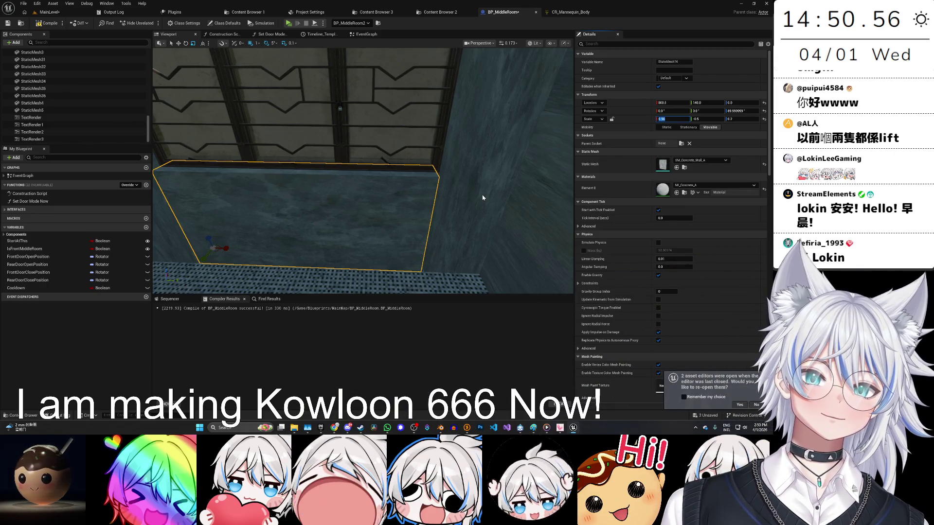
pyautogui.write('0.57')
pyautogui.press('Return')
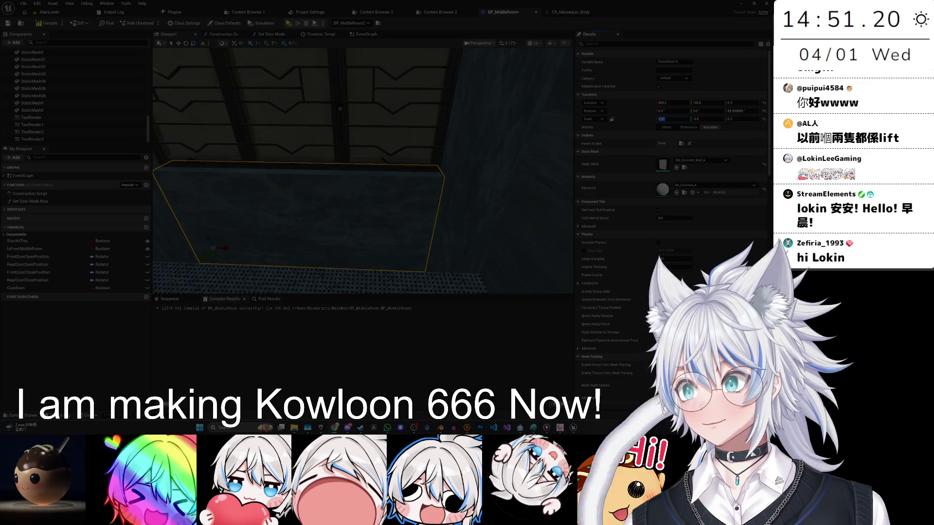
# Launch Paint from the Start menu search.
pyautogui.press('Escape')
pyautogui.press('super')
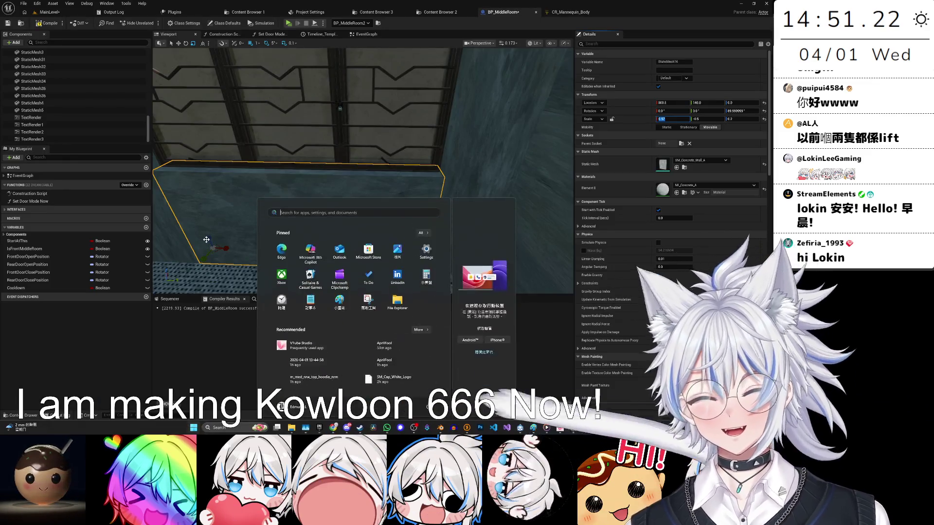
pyautogui.write('paiont')
pyautogui.press('BackSpace')
pyautogui.press('BackSpace')
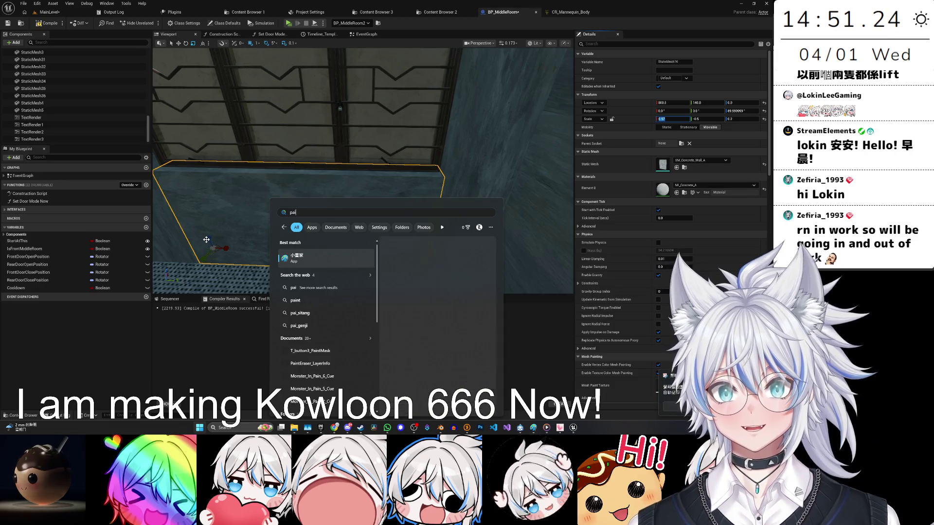
pyautogui.press('Return')
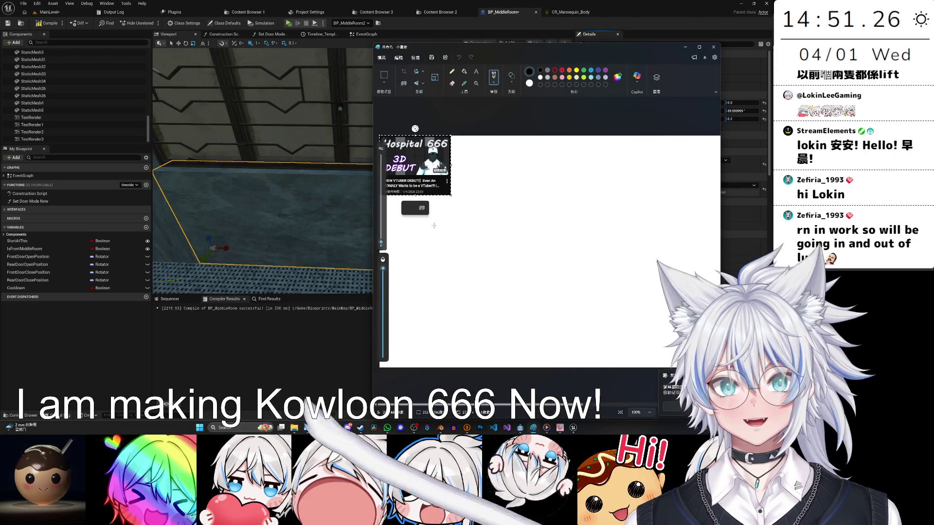
pyautogui.scroll(-5, 711, 331)
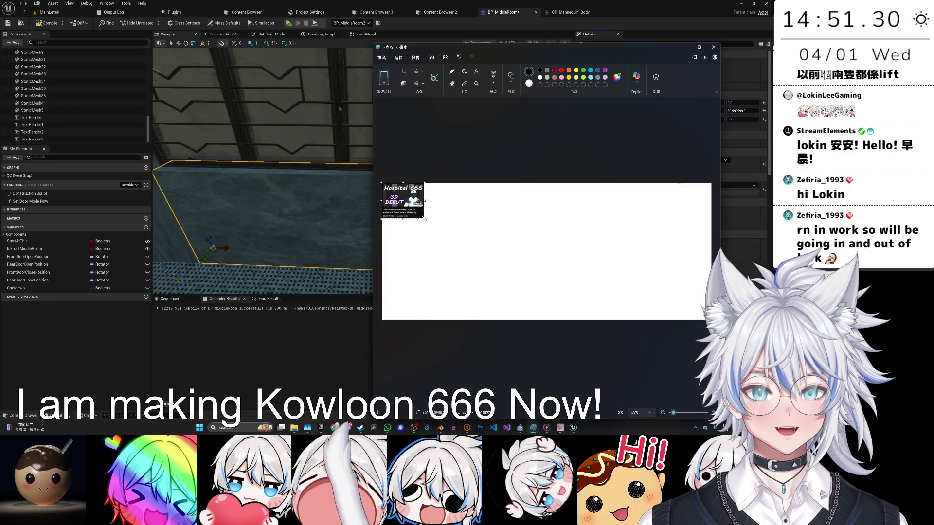
# Crop the canvas to the Hospital 666 thumbnail and save it as a PNG.
pyautogui.hotkey('ctrl', 'shift', 'x')
pyautogui.scroll(5, 592, 290)
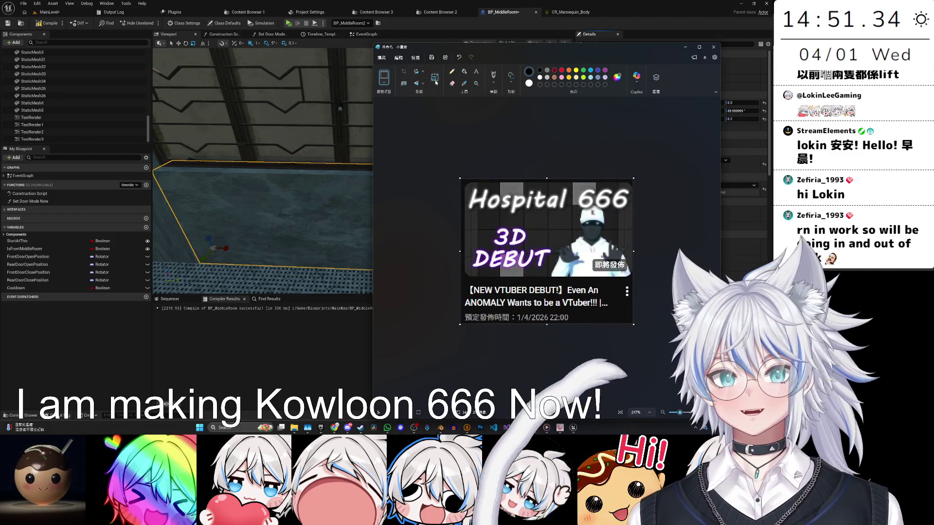
pyautogui.click(382, 57)
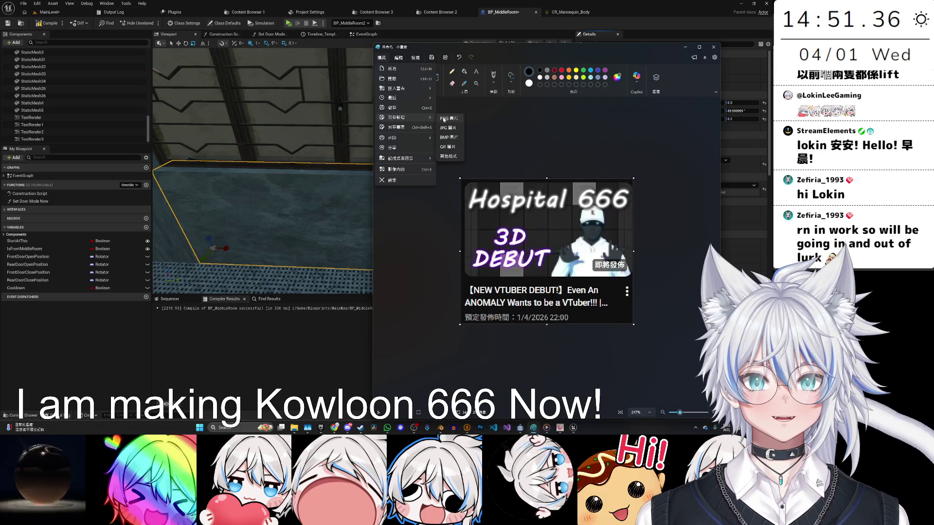
pyautogui.click(540, 69)
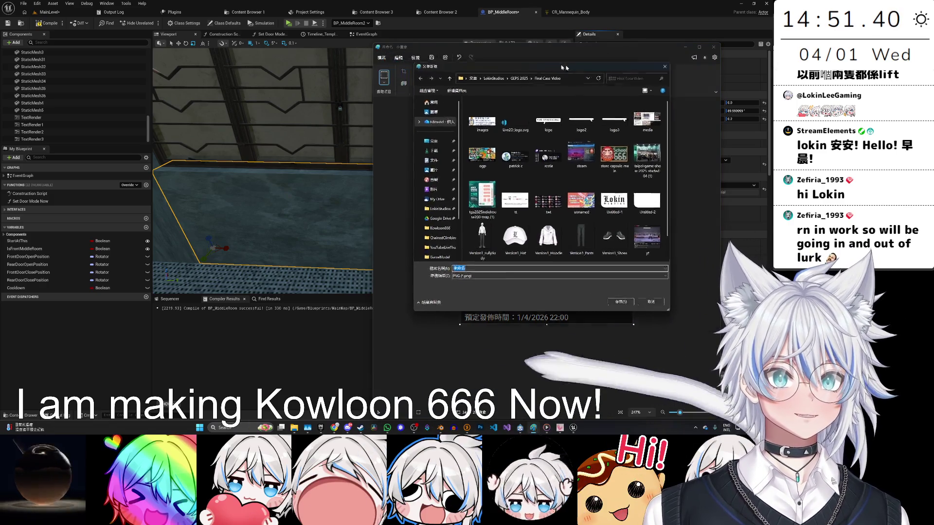
pyautogui.press('Escape')
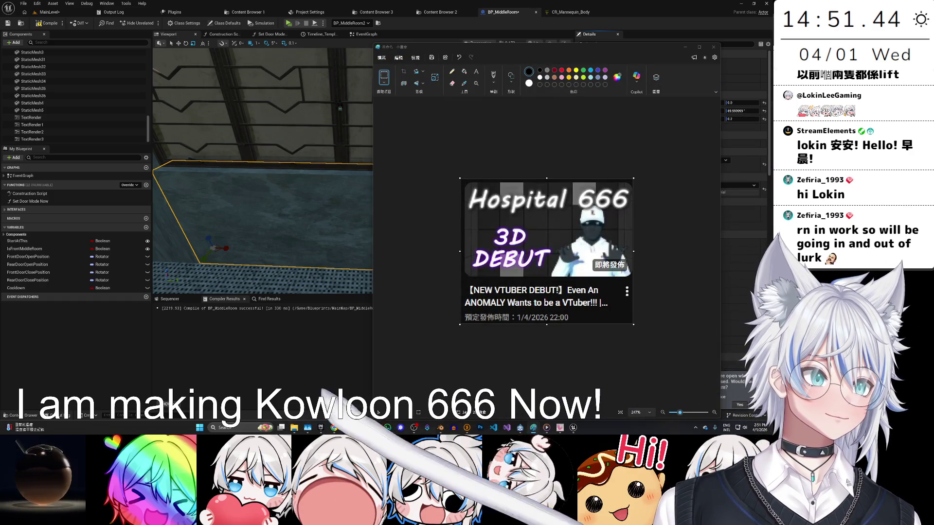
# Minimize Paint and bring up a File Explorer window over the editor.
pyautogui.click(687, 48)
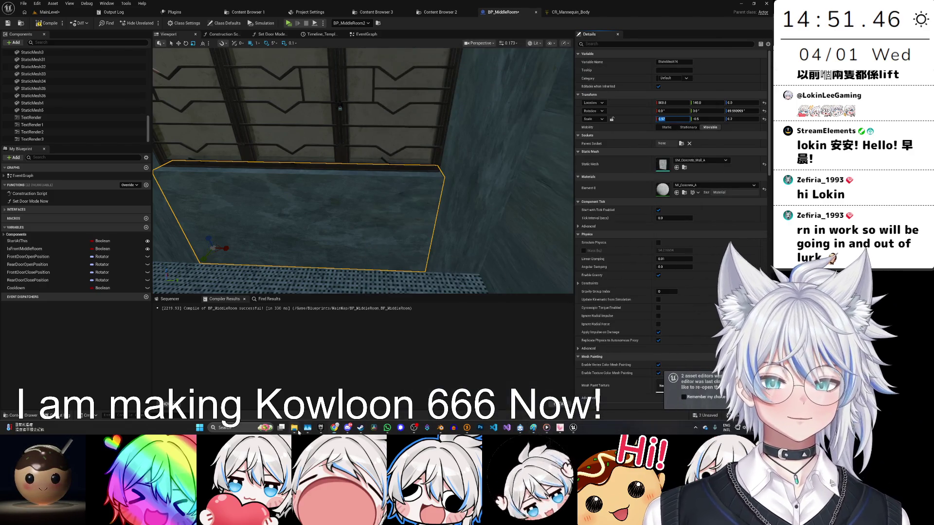
pyautogui.click(294, 428)
pyautogui.moveTo(98, 6); pyautogui.dragTo(717, 64)
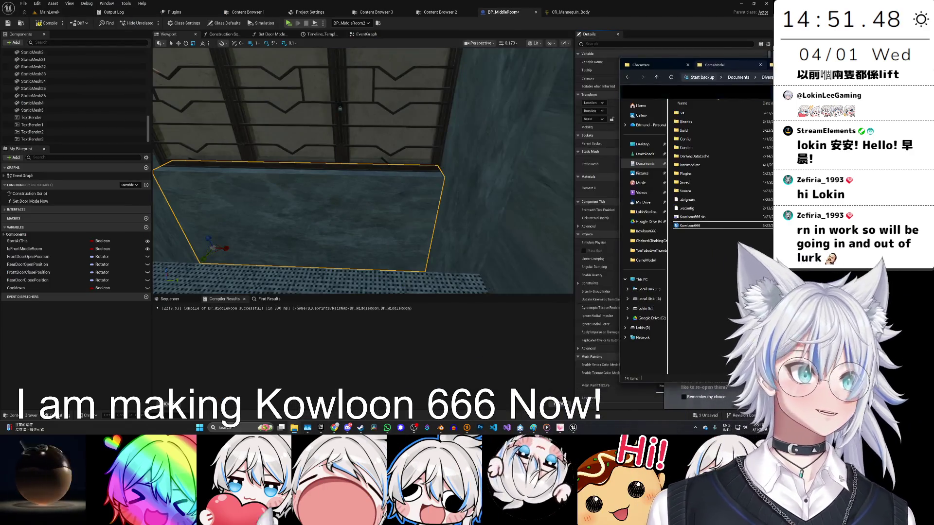
pyautogui.hotkey('alt', 'Tab')
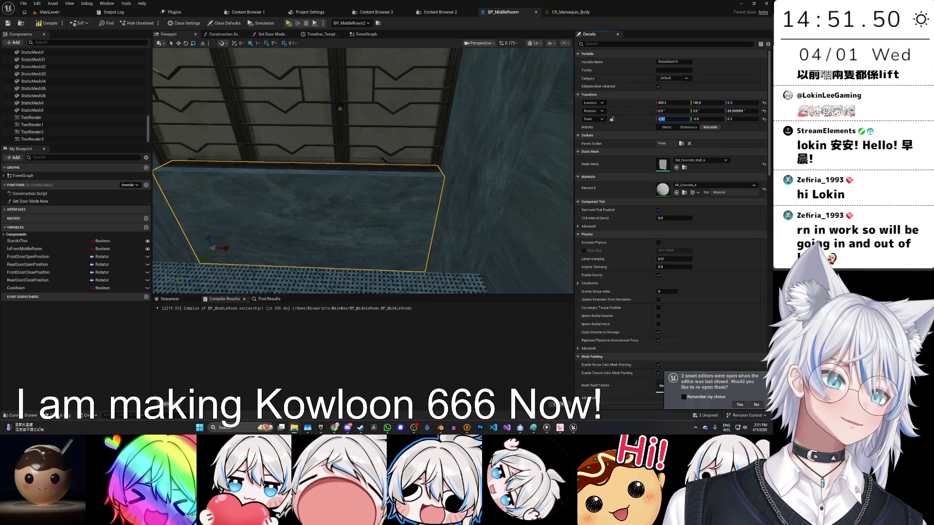
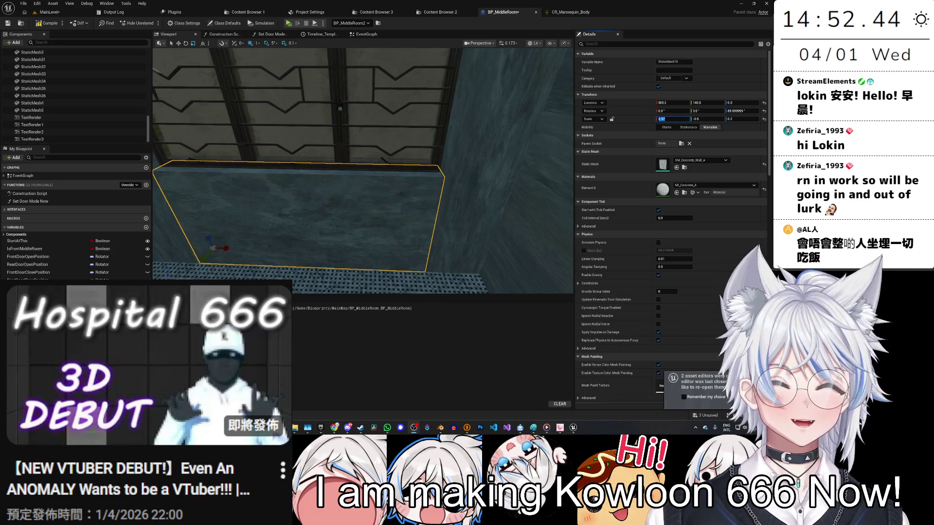
# Select the concrete wall piece under the barred window and inspect it up close.
pyautogui.click(337, 194)
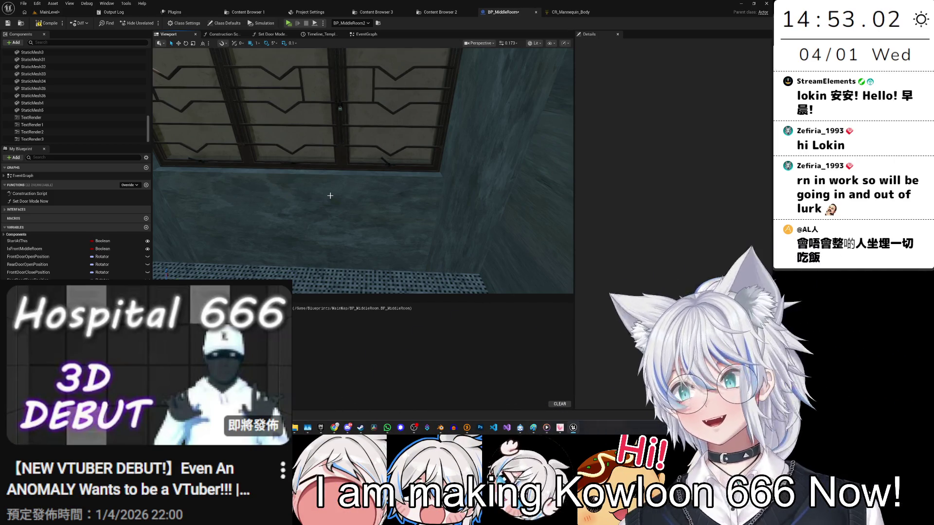
pyautogui.click(375, 223)
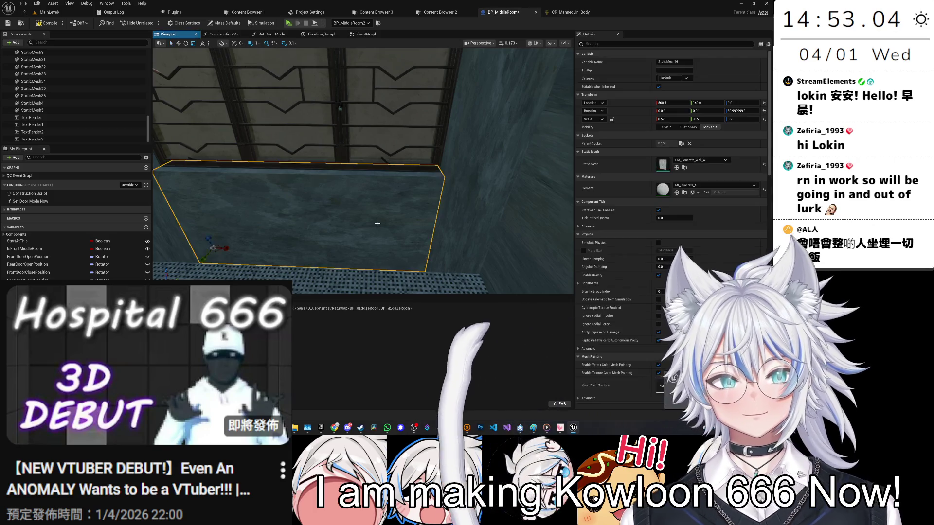
pyautogui.scroll(3, 375, 221)
pyautogui.press('w')
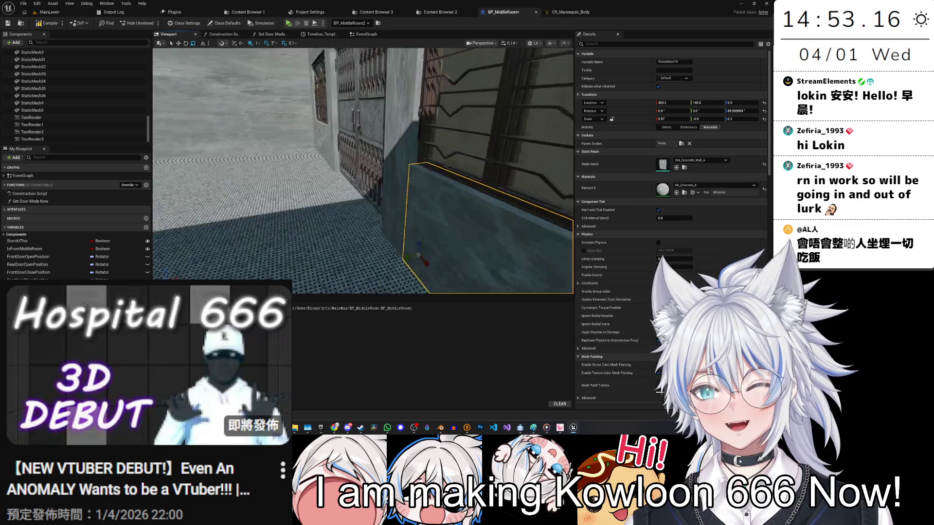
pyautogui.moveTo(362, 170)
pyautogui.mouseDown()
pyautogui.moveTo(328, 168)
pyautogui.moveTo(323, 197)
pyautogui.moveTo(340, 199)
pyautogui.moveTo(324, 180)
pyautogui.moveTo(323, 190)
pyautogui.mouseUp()
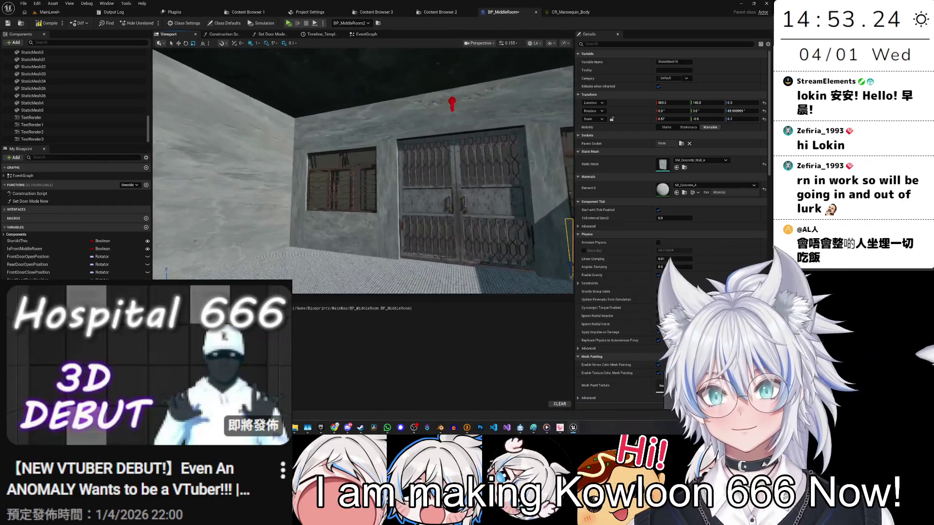
pyautogui.moveTo(323, 190); pyautogui.dragTo(454, 179)
pyautogui.moveTo(376, 160); pyautogui.dragTo(328, 159)
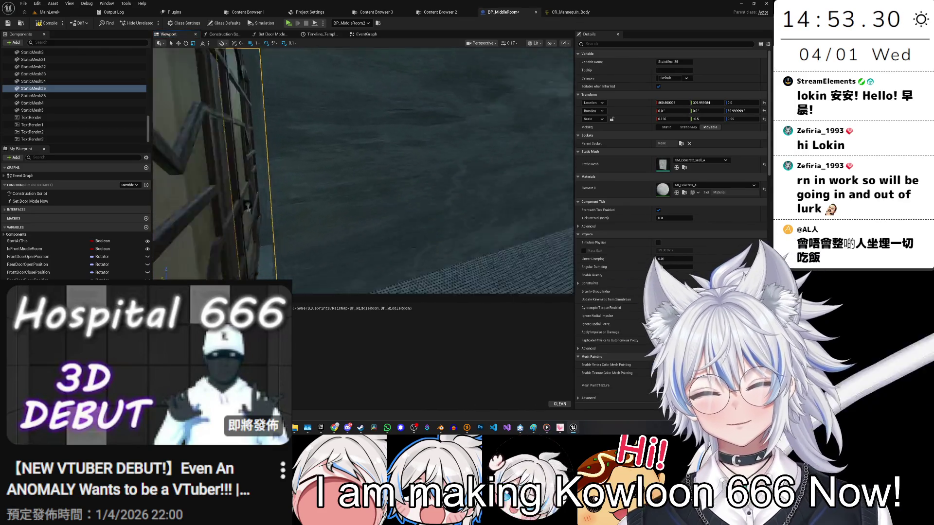
pyautogui.scroll(-10, 565, 69)
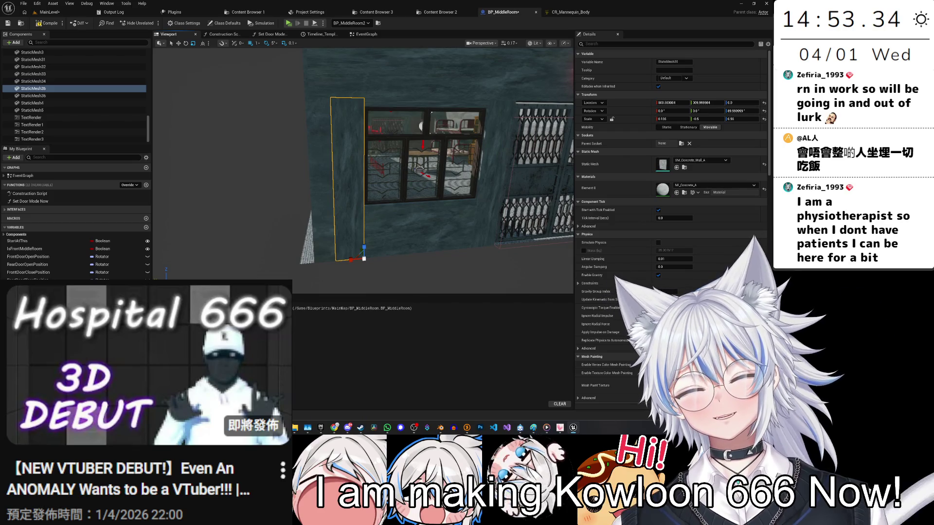
pyautogui.scroll(8, 419, 170)
pyautogui.moveTo(259, 102); pyautogui.dragTo(313, 133)
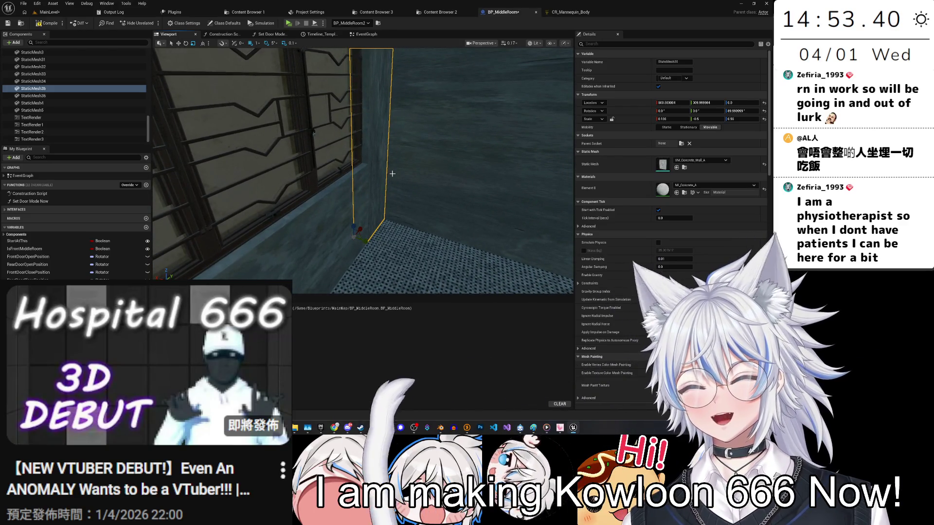
pyautogui.scroll(2, 379, 171)
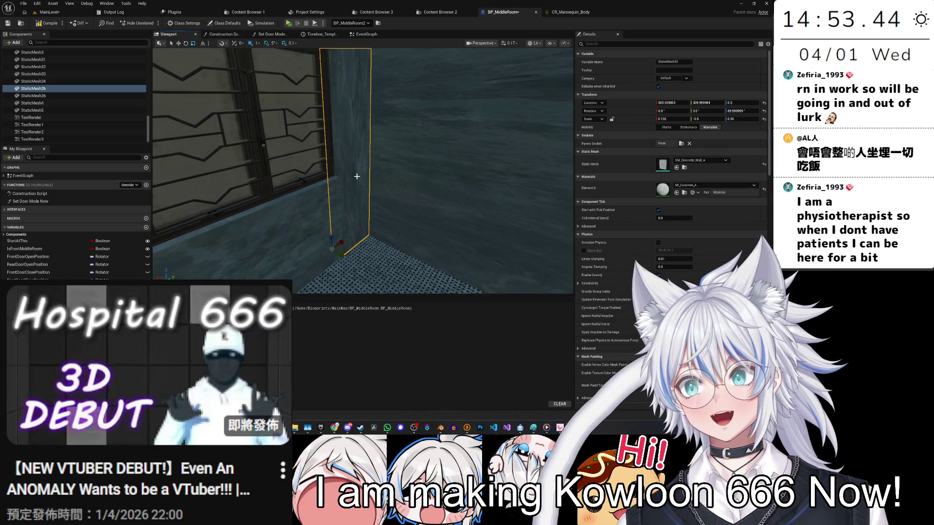
pyautogui.scroll(3, 356, 176)
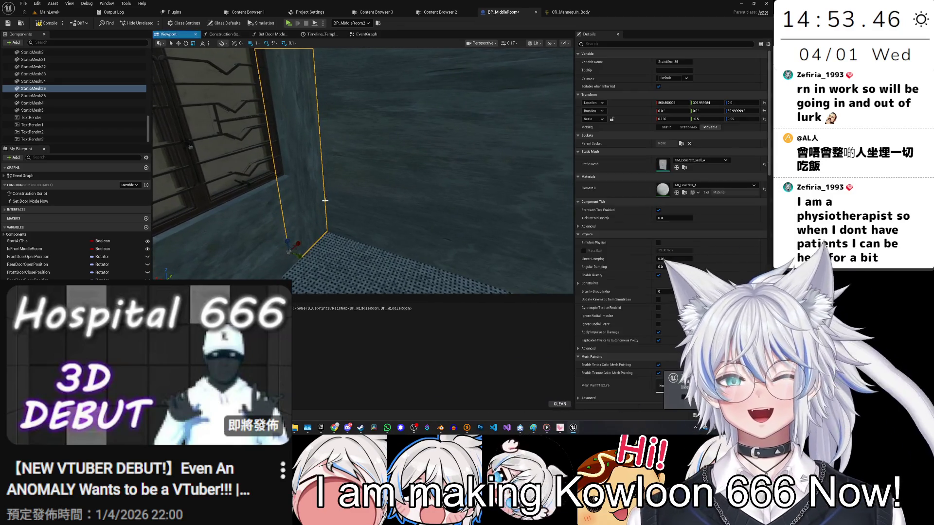
# Duplicate the wall piece and move the copy to Location X -500.500004.
pyautogui.hotkey('ctrl', 'd')
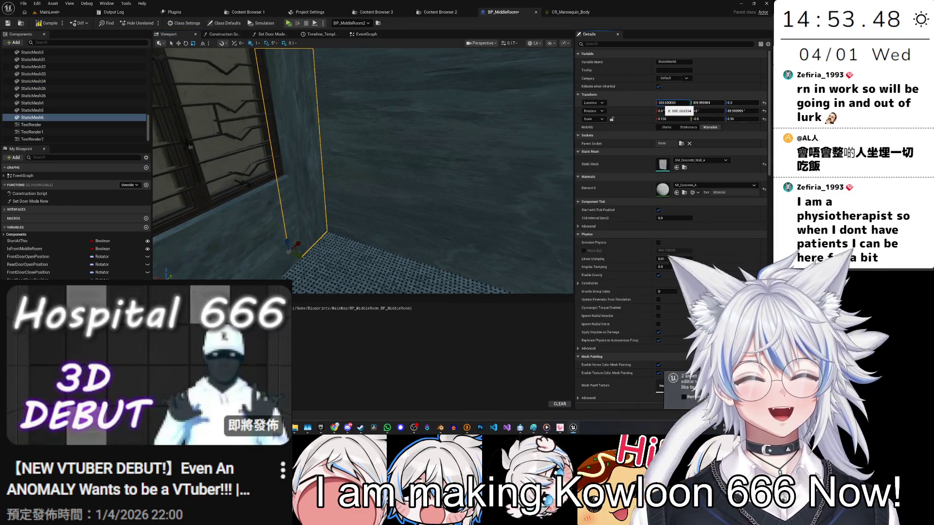
pyautogui.click(673, 102)
pyautogui.write('-500.500004')
pyautogui.press('Return')
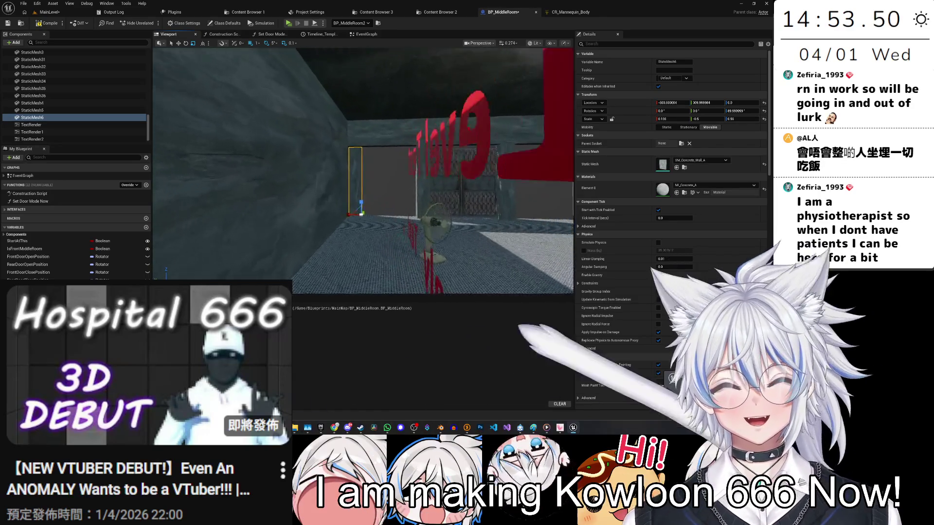
pyautogui.press('f')
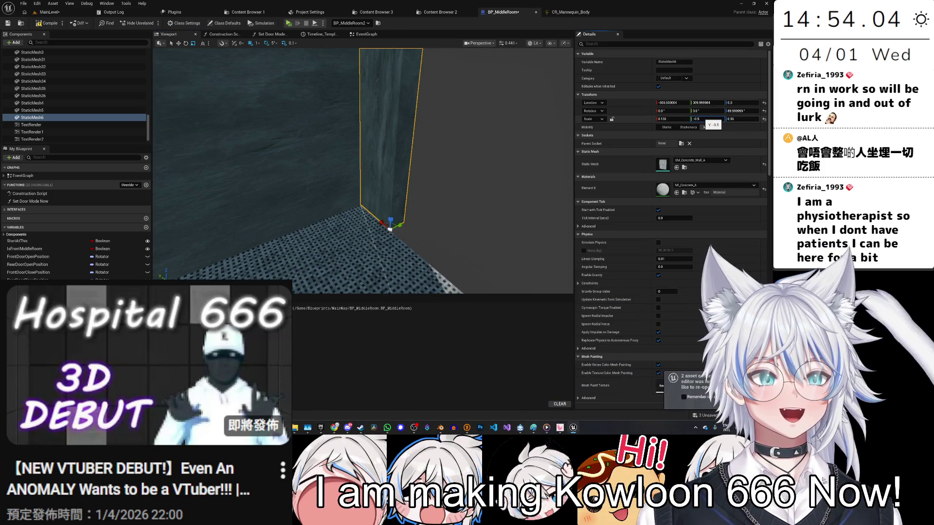
pyautogui.moveTo(444, 217); pyautogui.dragTo(443, 217)
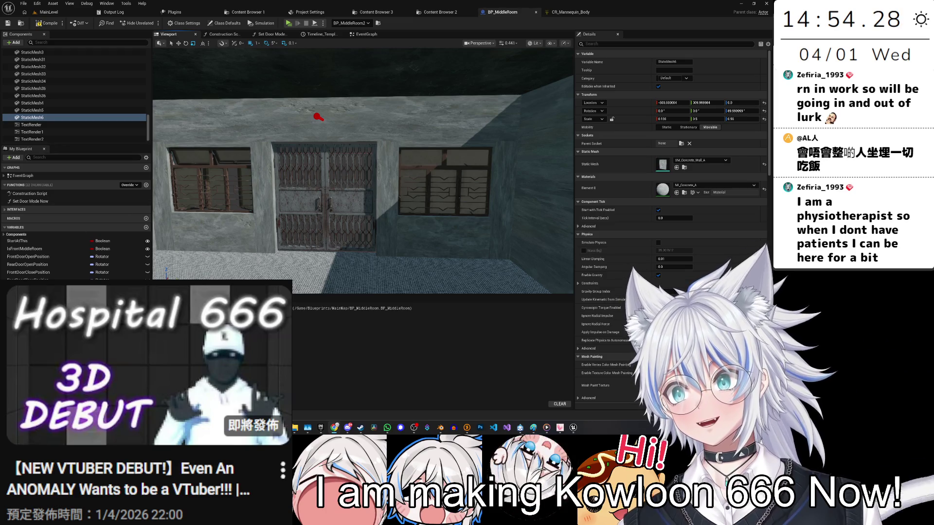
pyautogui.moveTo(362, 170)
pyautogui.mouseDown()
pyautogui.moveTo(341, 171)
pyautogui.moveTo(389, 166)
pyautogui.moveTo(359, 161)
pyautogui.mouseUp()
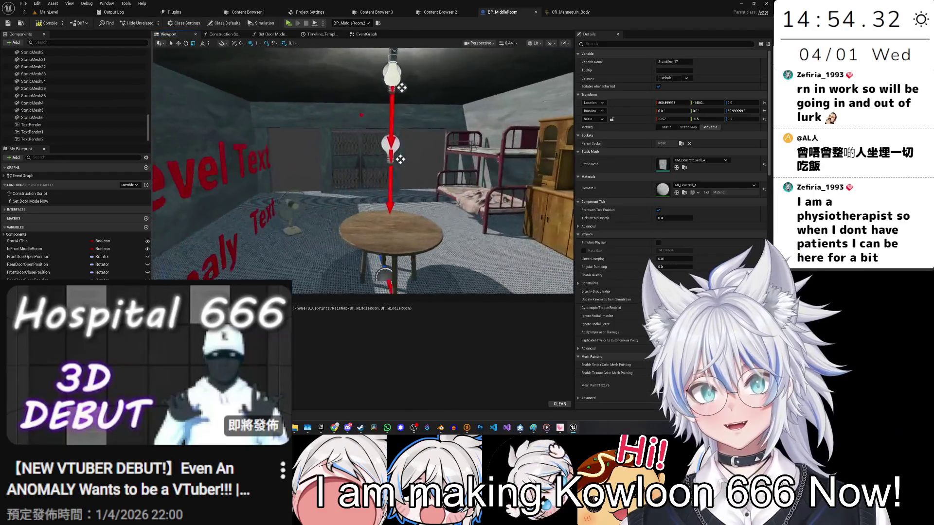
# Select wall piece StaticMesh18, review the window wall, and save the blueprint.
pyautogui.click(318, 229)
pyautogui.moveTo(318, 229)
pyautogui.mouseDown()
pyautogui.moveTo(286, 227)
pyautogui.moveTo(311, 226)
pyautogui.mouseUp()
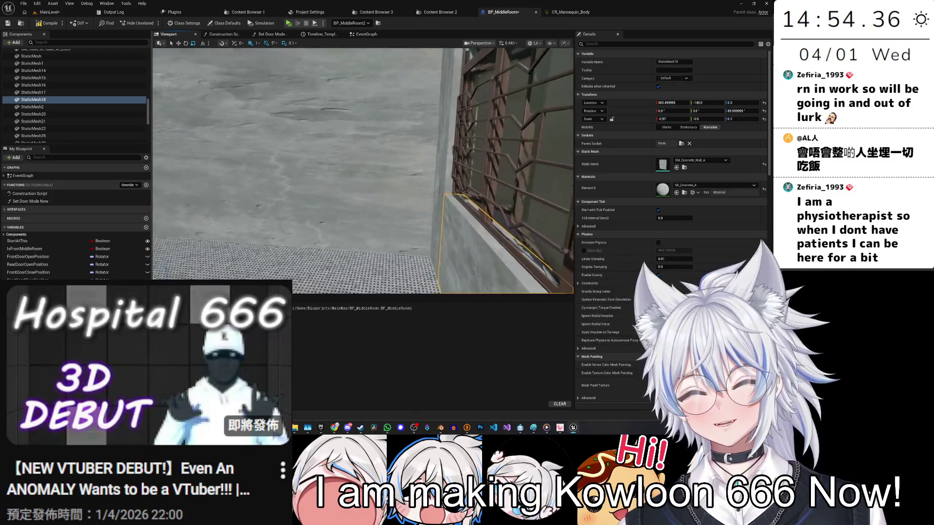
pyautogui.moveTo(407, 251)
pyautogui.mouseDown()
pyautogui.moveTo(389, 250)
pyautogui.moveTo(406, 251)
pyautogui.mouseUp()
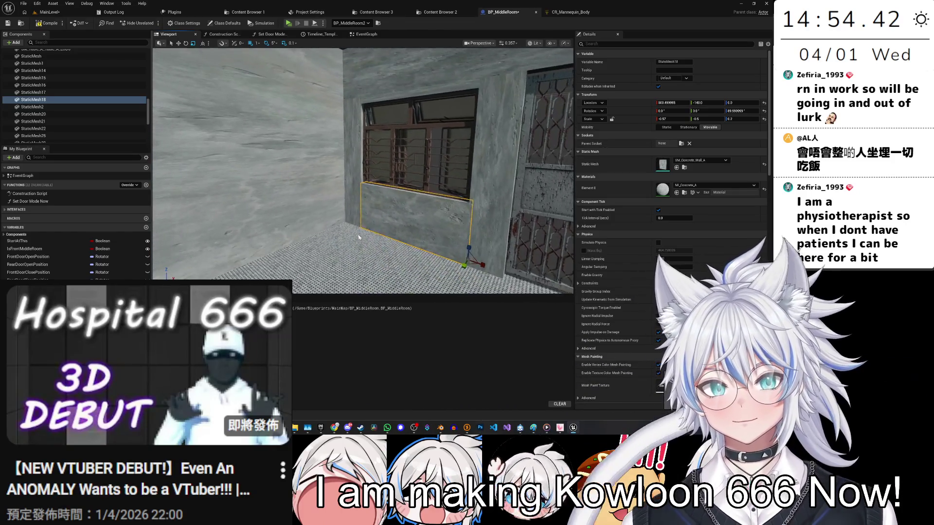
pyautogui.moveTo(541, 253); pyautogui.dragTo(541, 272)
pyautogui.moveTo(411, 233)
pyautogui.mouseDown()
pyautogui.moveTo(431, 207)
pyautogui.moveTo(418, 204)
pyautogui.mouseUp()
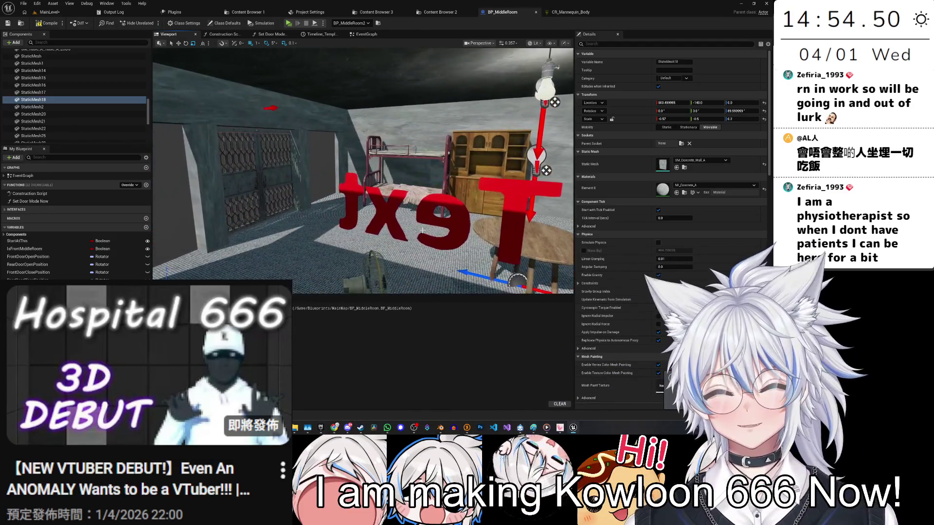
pyautogui.moveTo(422, 231); pyautogui.dragTo(422, 231)
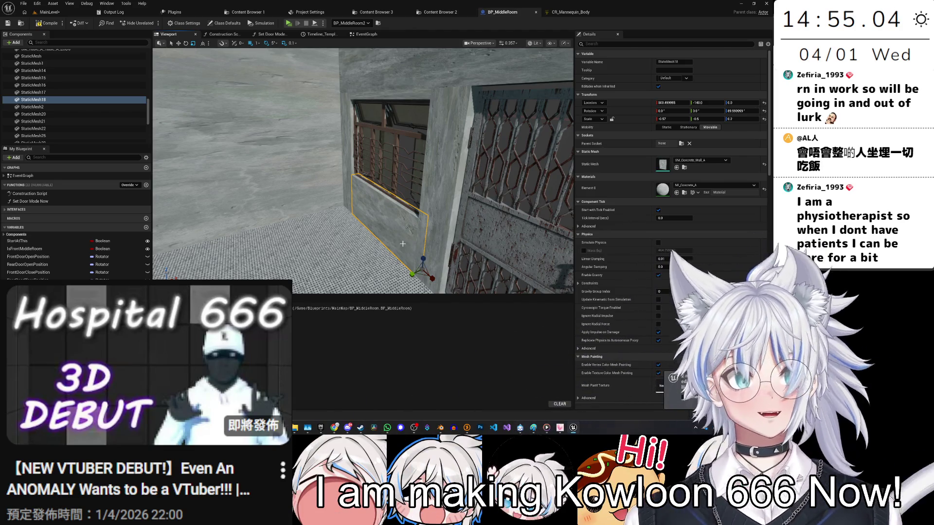
pyautogui.moveTo(402, 244)
pyautogui.mouseDown()
pyautogui.moveTo(345, 246)
pyautogui.moveTo(431, 233)
pyautogui.moveTo(386, 253)
pyautogui.moveTo(350, 246)
pyautogui.mouseUp()
pyautogui.hotkey('ctrl', 's')
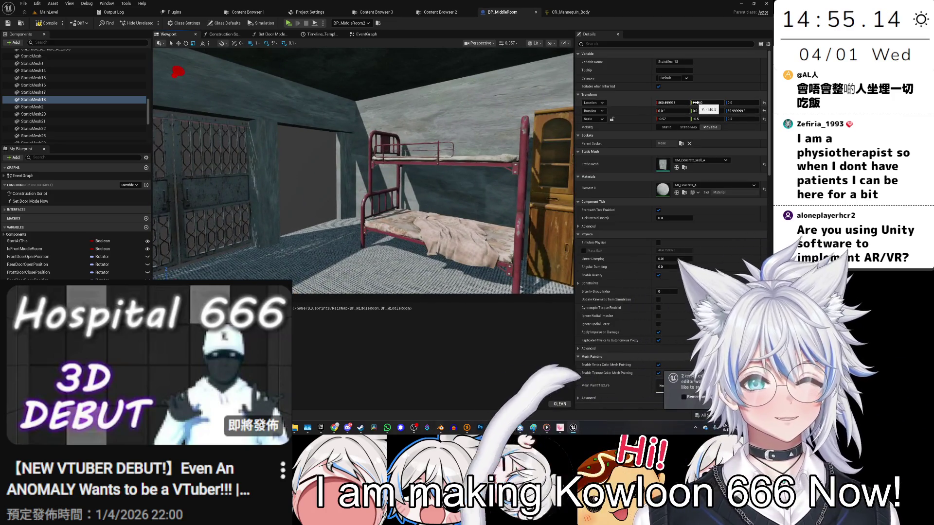
# Negate StaticMesh18's Location X to -500.499995, flip Scale Y to 0.5, and save.
pyautogui.click(678, 104)
pyautogui.press('Home')
pyautogui.write('-')
pyautogui.press('Return')
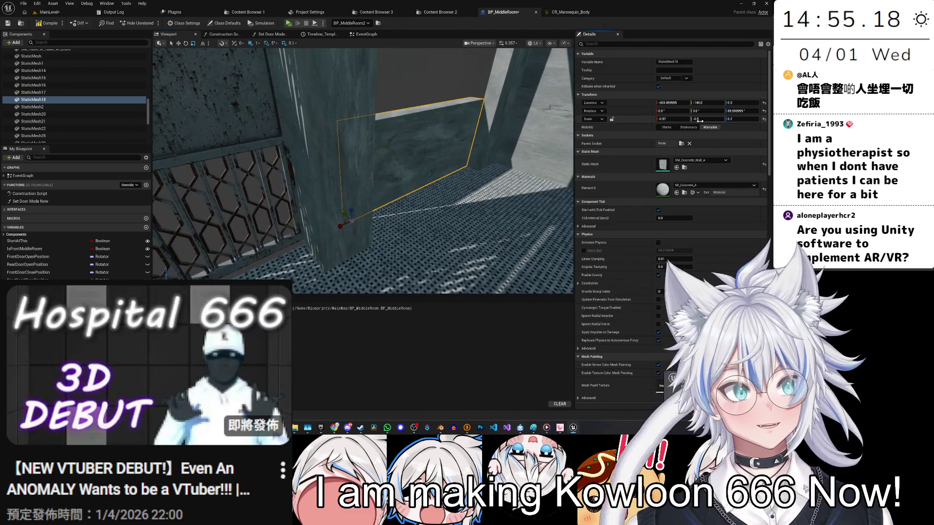
pyautogui.press('Home')
pyautogui.press('Delete')
pyautogui.press('Return')
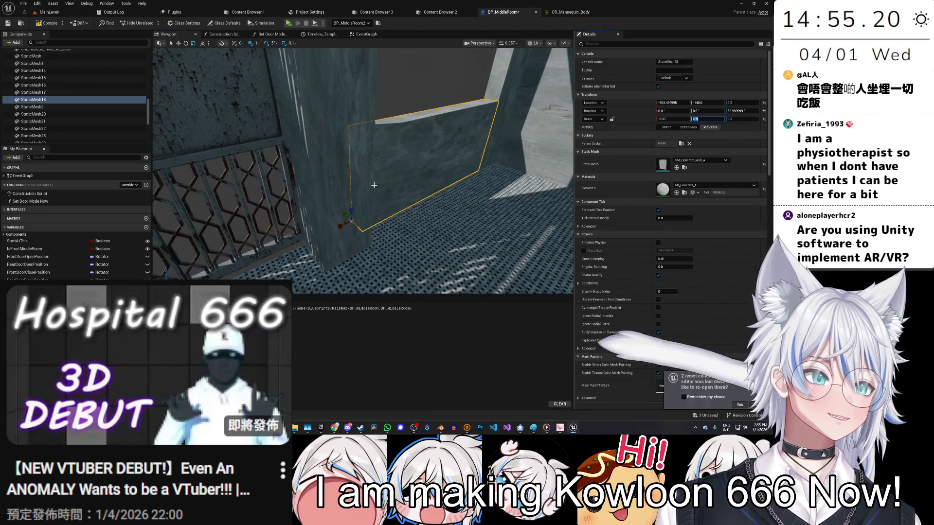
pyautogui.hotkey('ctrl', 's')
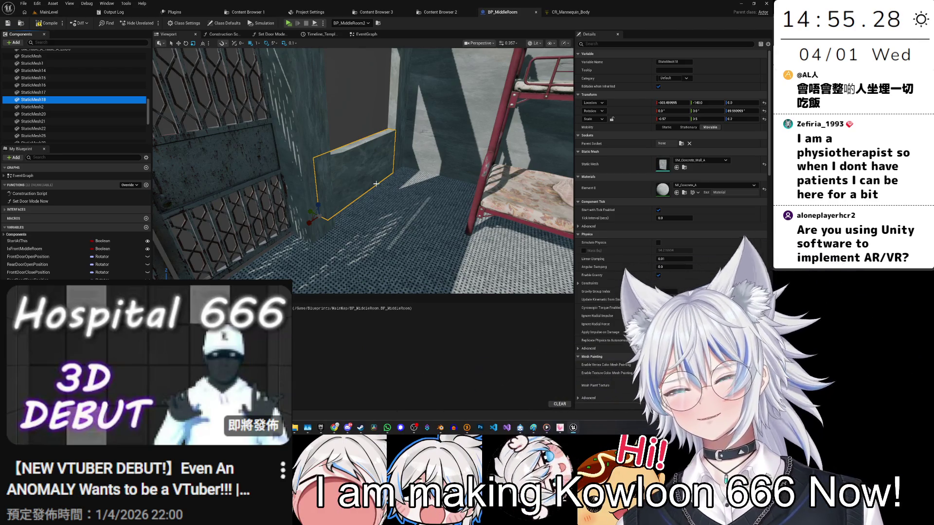
# Look around the room and select the barred window on the side wall.
pyautogui.moveTo(376, 184)
pyautogui.mouseDown()
pyautogui.moveTo(488, 133)
pyautogui.moveTo(477, 102)
pyautogui.moveTo(457, 122)
pyautogui.moveTo(359, 150)
pyautogui.moveTo(377, 105)
pyautogui.moveTo(386, 195)
pyautogui.mouseUp()
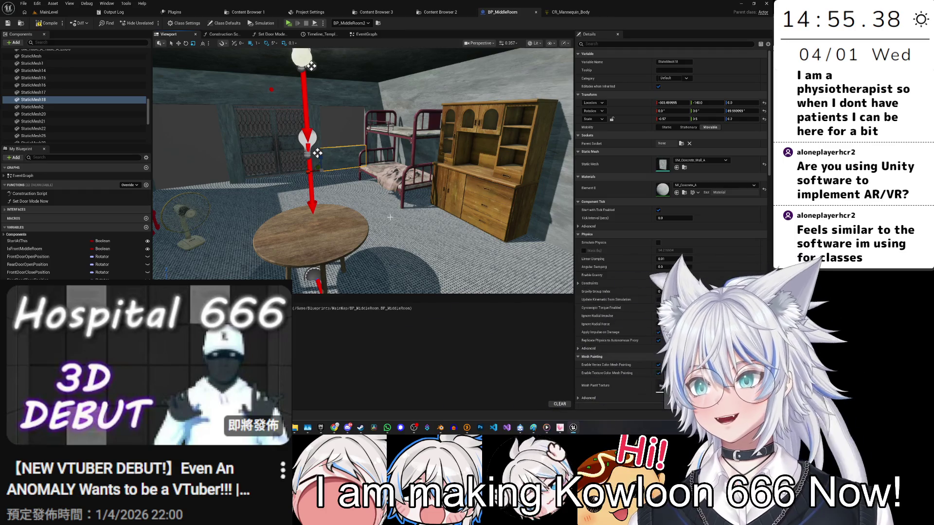
pyautogui.moveTo(427, 218)
pyautogui.mouseDown()
pyautogui.moveTo(486, 220)
pyautogui.moveTo(483, 192)
pyautogui.moveTo(438, 197)
pyautogui.moveTo(418, 185)
pyautogui.moveTo(419, 197)
pyautogui.mouseUp()
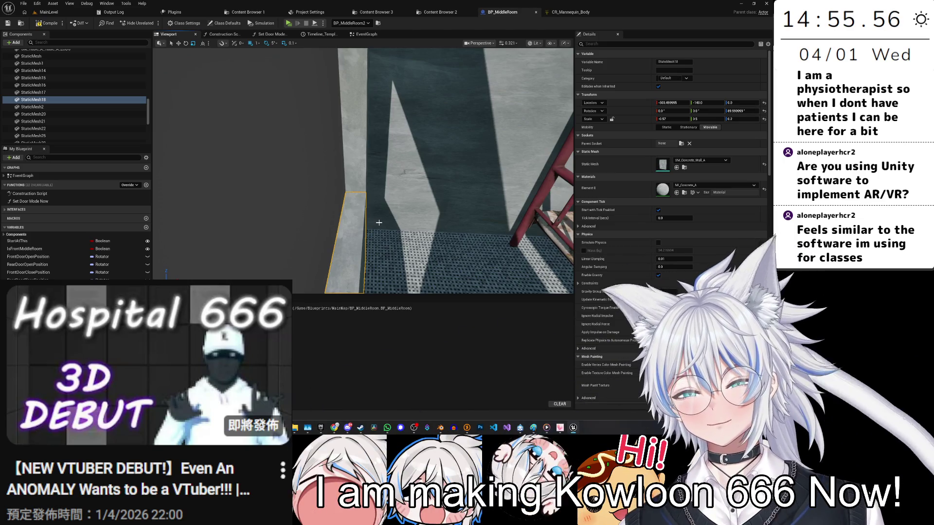
pyautogui.moveTo(369, 225)
pyautogui.mouseDown()
pyautogui.moveTo(540, 227)
pyautogui.moveTo(413, 227)
pyautogui.mouseUp()
pyautogui.click(457, 180)
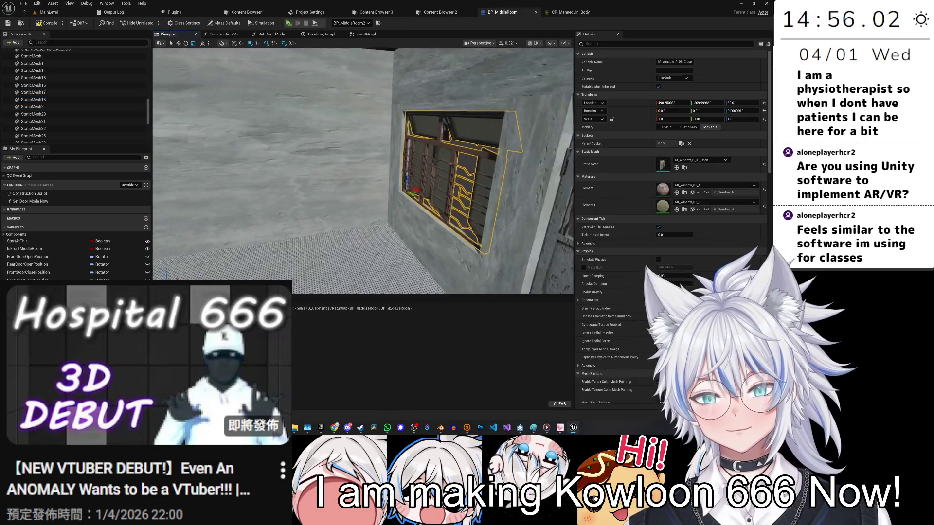
# Duplicate the selected barred window and frame the copy.
pyautogui.moveTo(458, 192); pyautogui.dragTo(472, 192)
pyautogui.hotkey('ctrl', 'd')
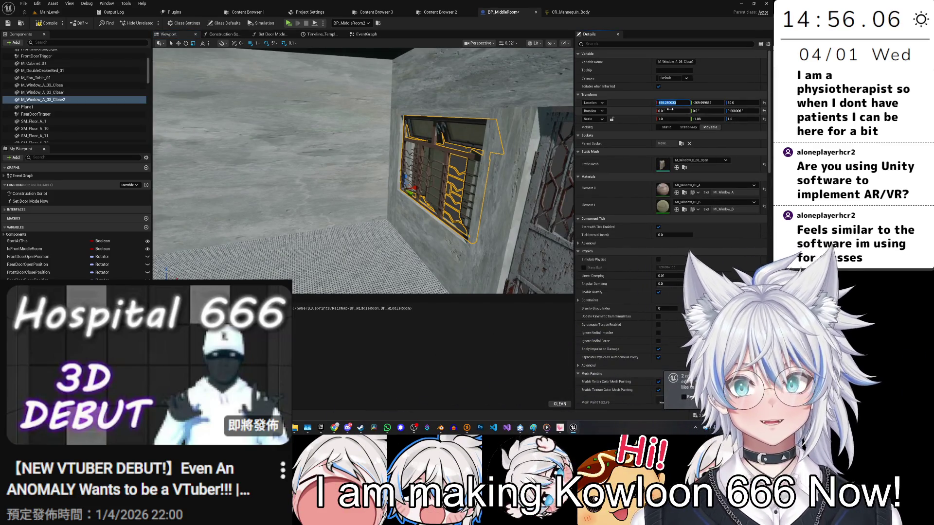
pyautogui.moveTo(548, 137)
pyautogui.mouseDown()
pyautogui.moveTo(515, 117)
pyautogui.moveTo(481, 132)
pyautogui.mouseUp()
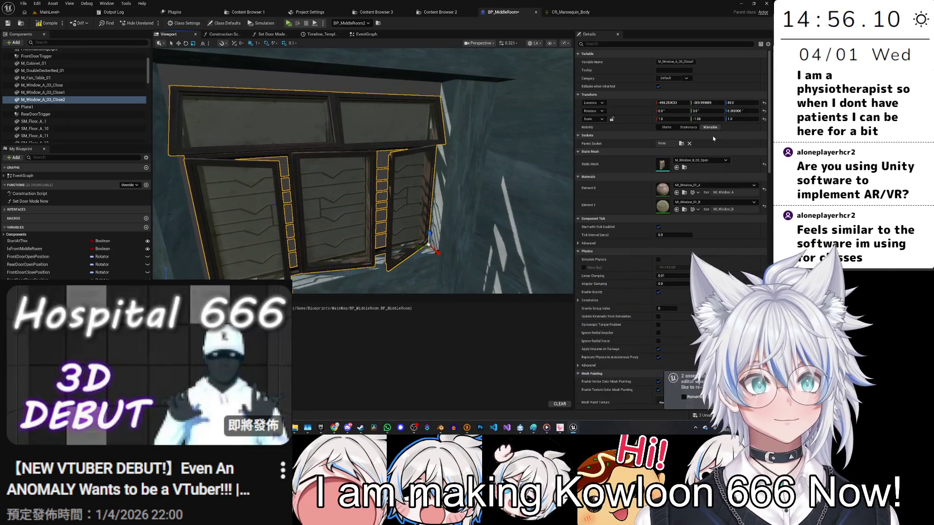
pyautogui.doubleClick(43, 100)
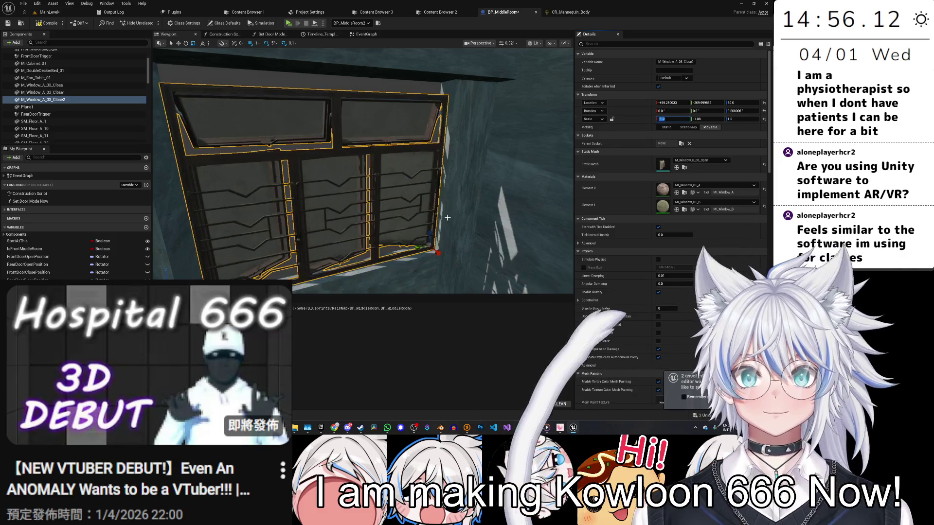
# Select the low SM_Concrete_Wall_A piece beneath the windows.
pyautogui.moveTo(356, 245)
pyautogui.mouseDown()
pyautogui.moveTo(331, 243)
pyautogui.moveTo(357, 250)
pyautogui.mouseUp()
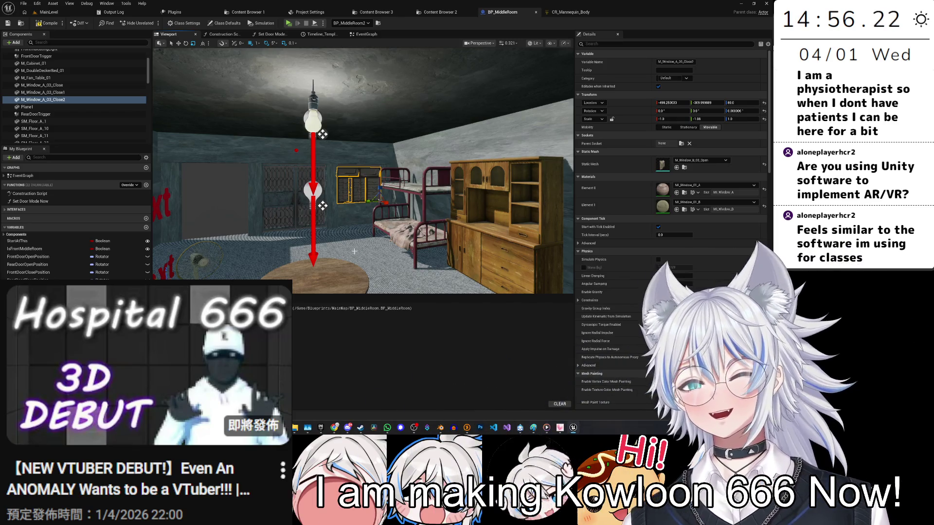
pyautogui.moveTo(378, 251); pyautogui.dragTo(331, 237)
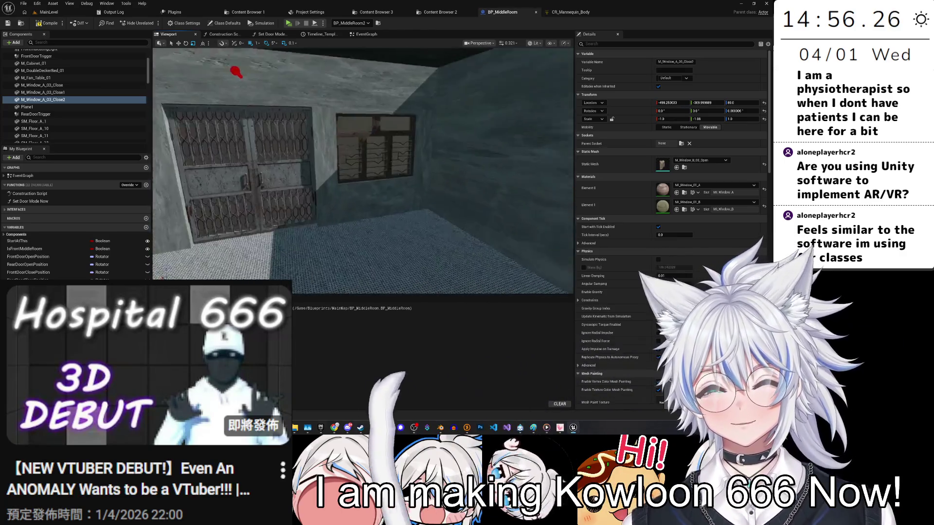
pyautogui.click(268, 254)
pyautogui.press('s')
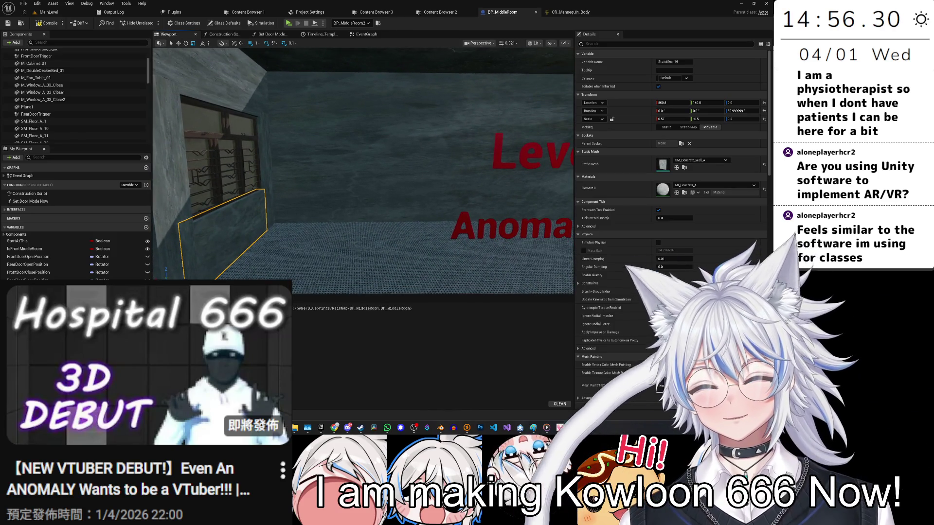
# Reselect the low wall piece under the window, viewing it from the barred doors.
pyautogui.press('a')
pyautogui.press('w')
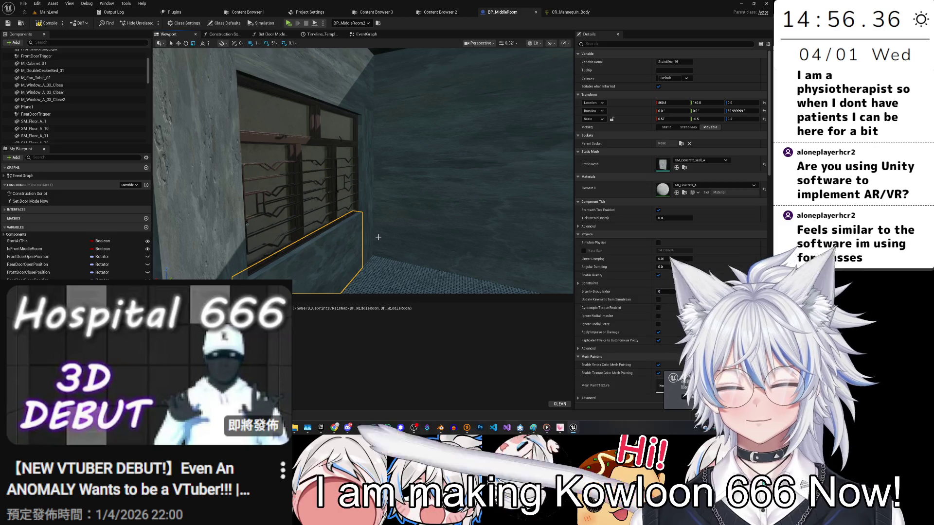
pyautogui.press('s')
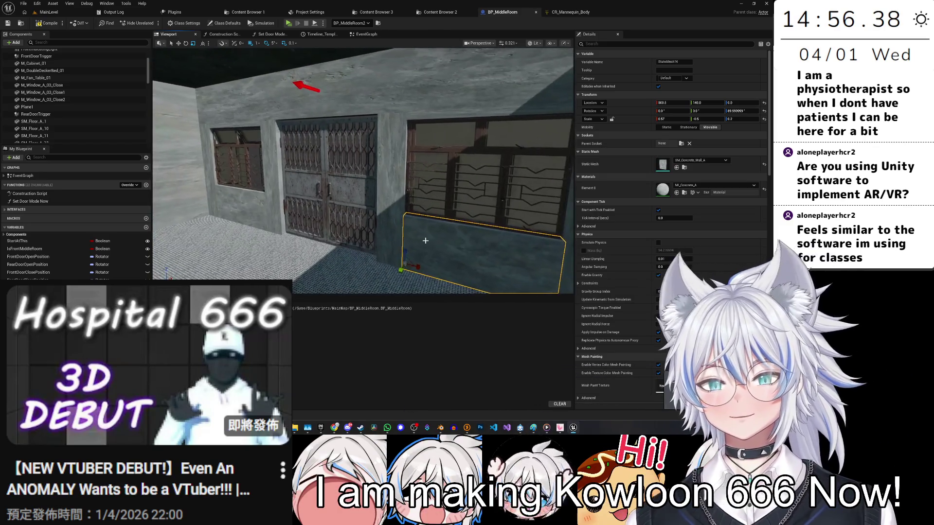
pyautogui.press('d')
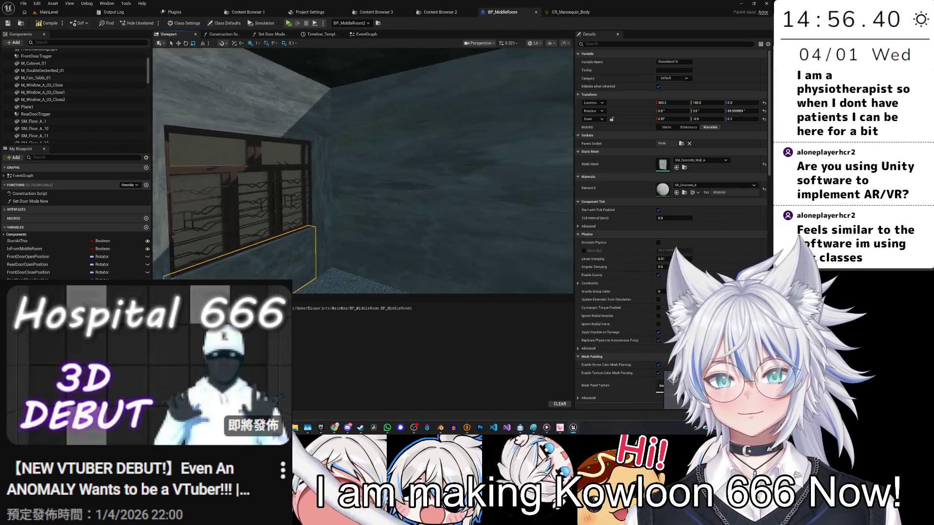
pyautogui.moveTo(428, 251); pyautogui.dragTo(428, 251)
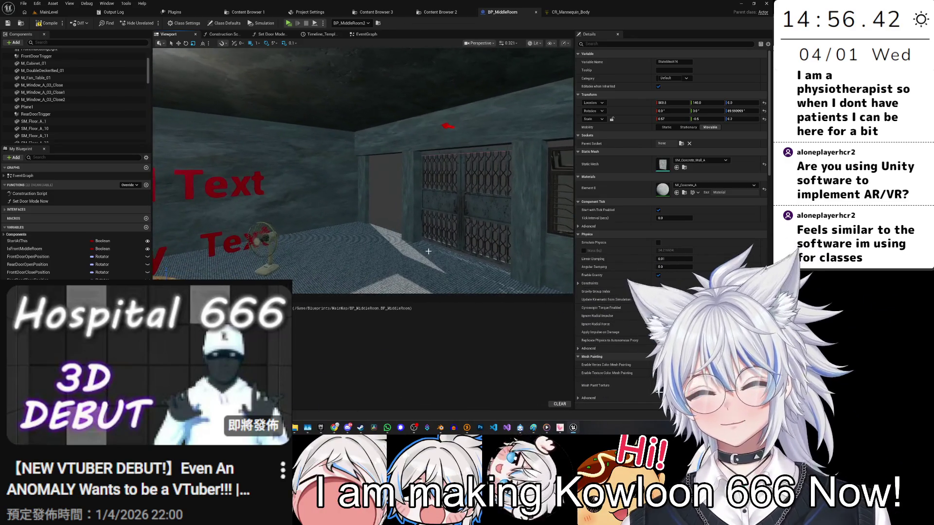
pyautogui.moveTo(348, 212); pyautogui.dragTo(348, 212)
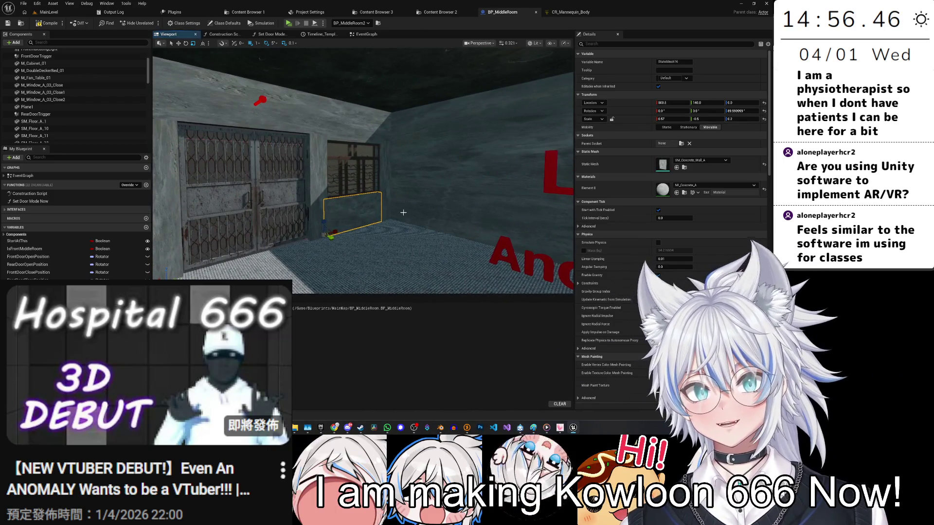
pyautogui.click(348, 219)
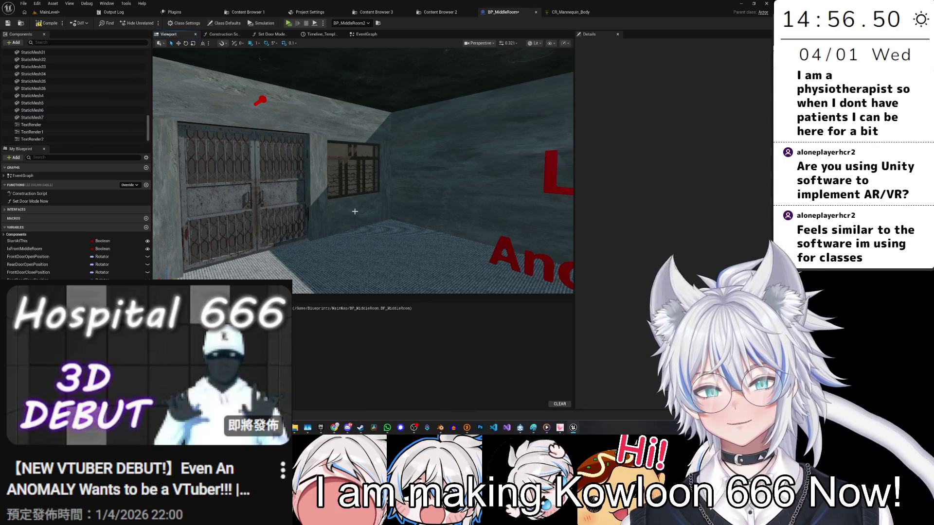
pyautogui.click(348, 209)
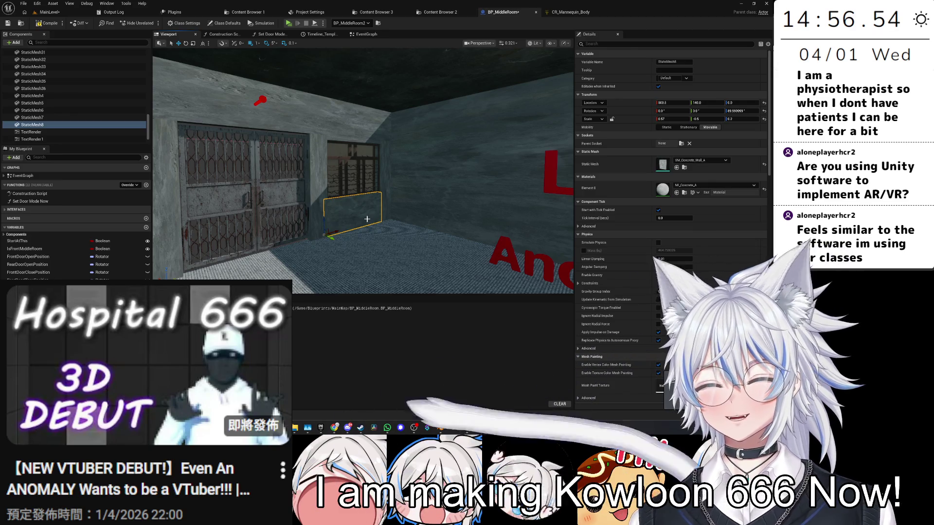
# Mirror the low wall piece to Location X -500.5 and adjust its scale.
pyautogui.moveTo(380, 234); pyautogui.dragTo(369, 229)
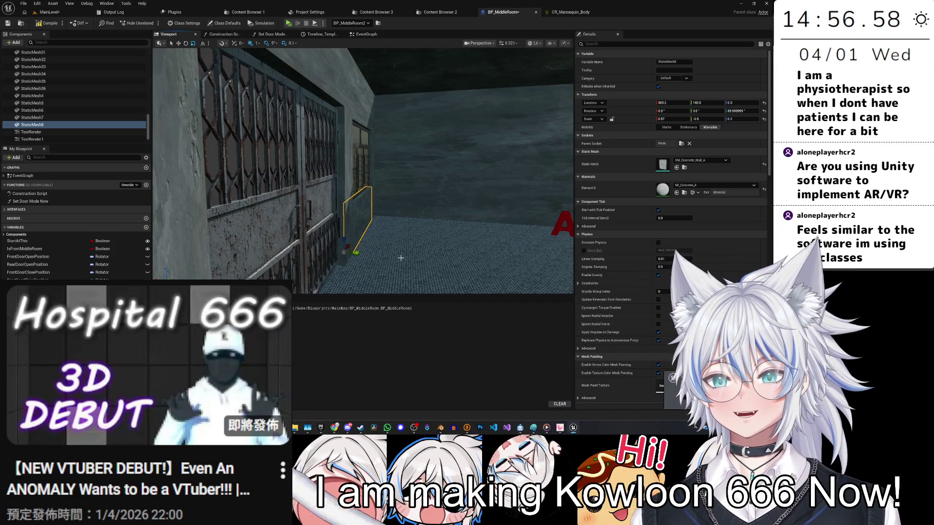
pyautogui.moveTo(399, 256); pyautogui.dragTo(402, 255)
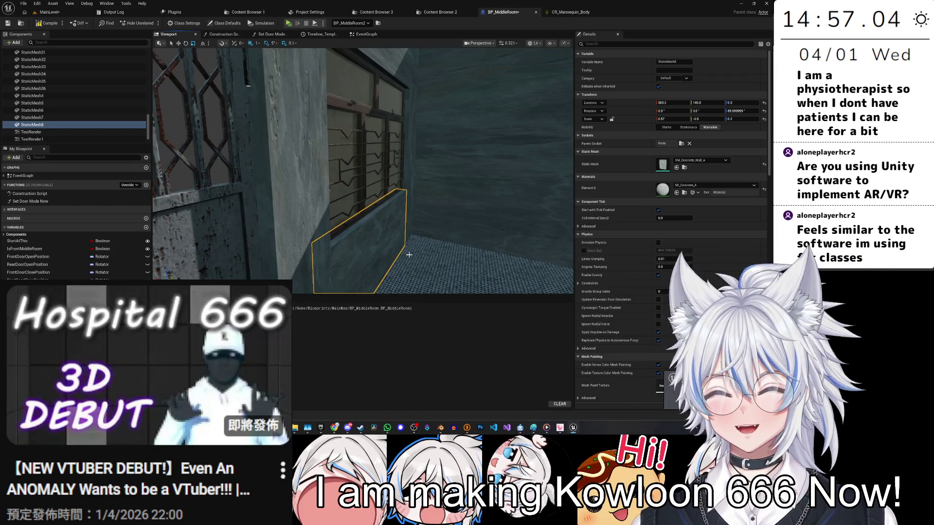
pyautogui.moveTo(372, 256); pyautogui.dragTo(372, 256)
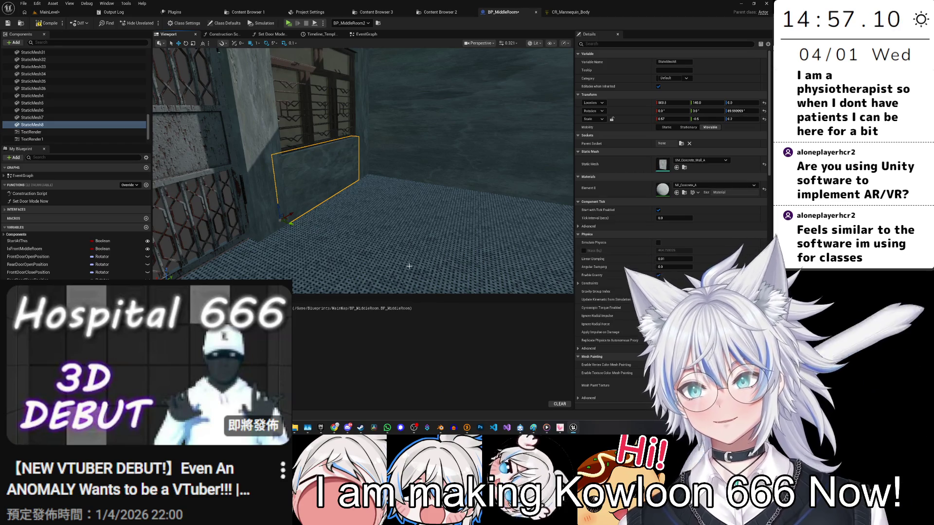
pyautogui.moveTo(372, 256); pyautogui.dragTo(349, 242)
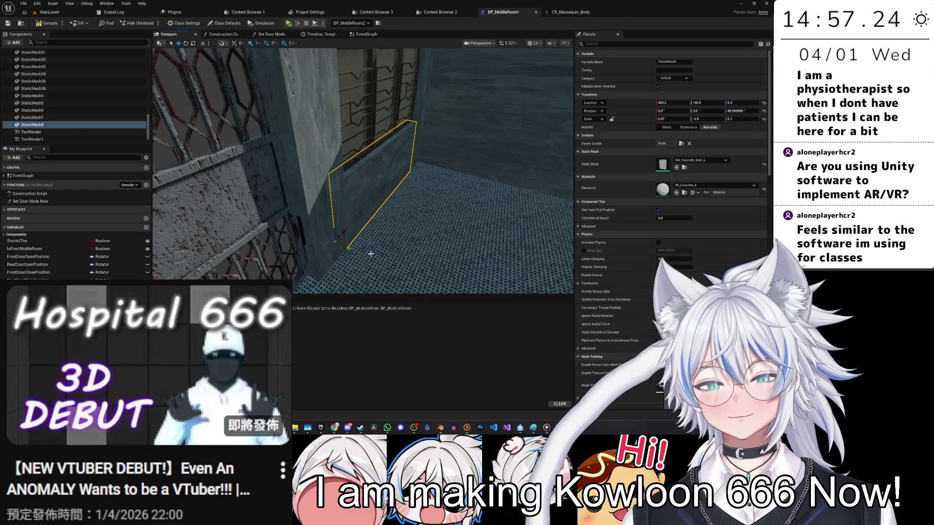
pyautogui.moveTo(327, 141); pyautogui.dragTo(327, 142)
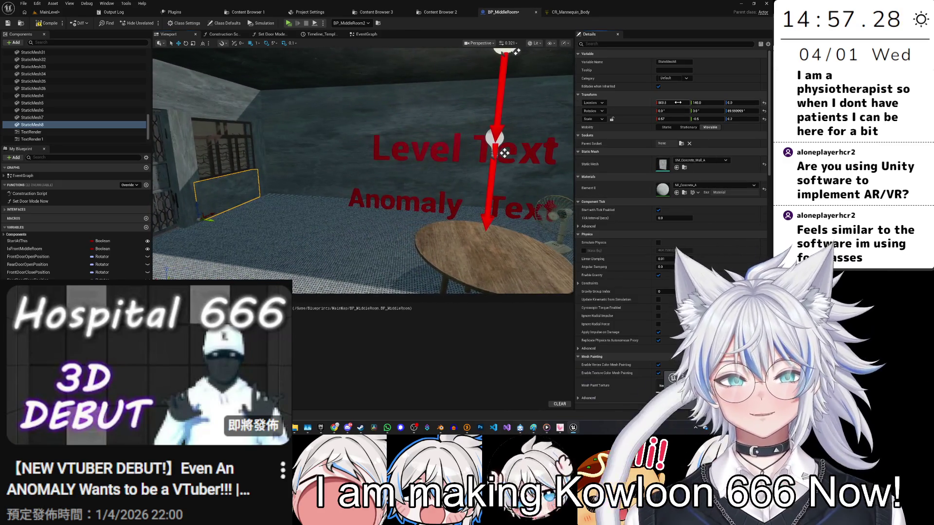
pyautogui.write('-')
pyautogui.press('Return')
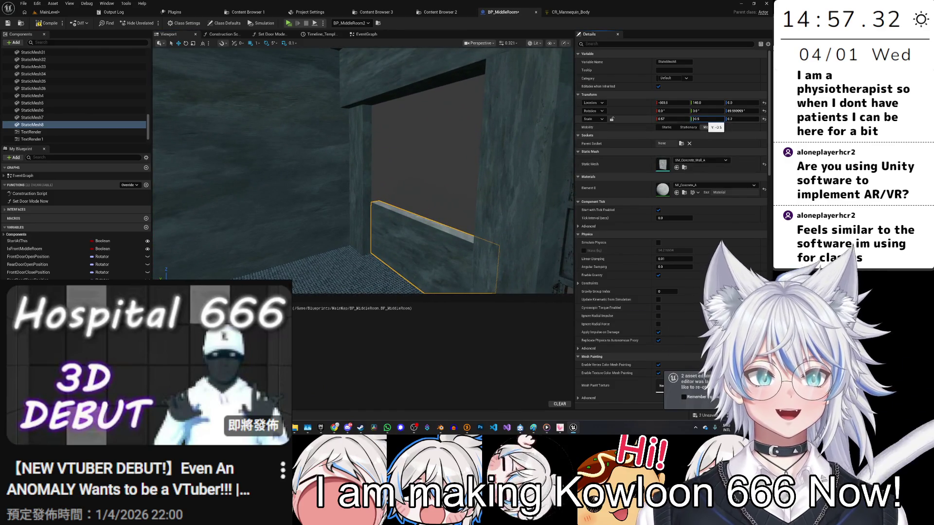
pyautogui.click(707, 127)
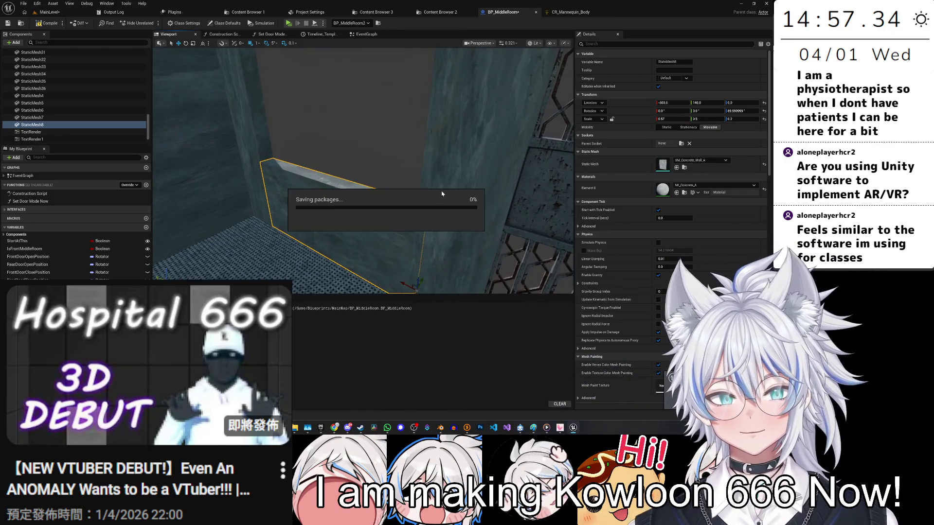
pyautogui.click(387, 143)
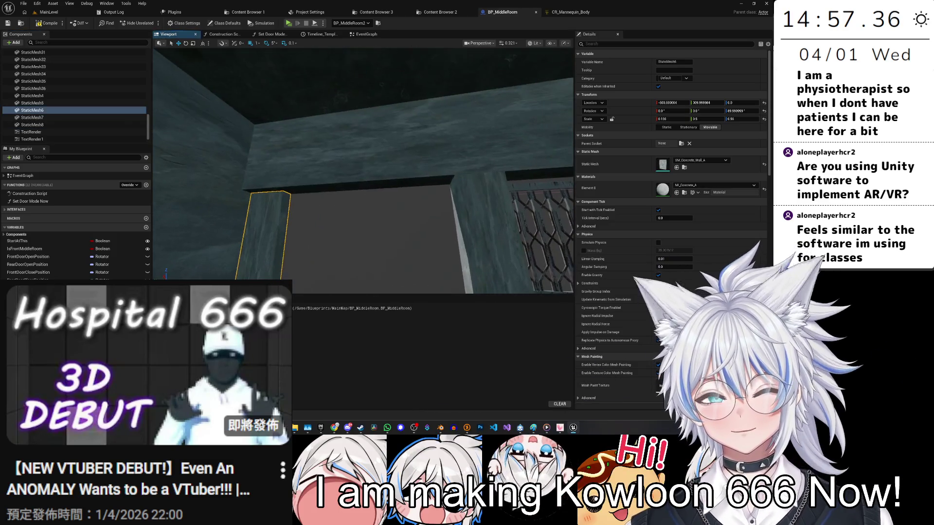
# Make the overhead beam above the opening thinner by lowering its scale.
pyautogui.click(535, 166)
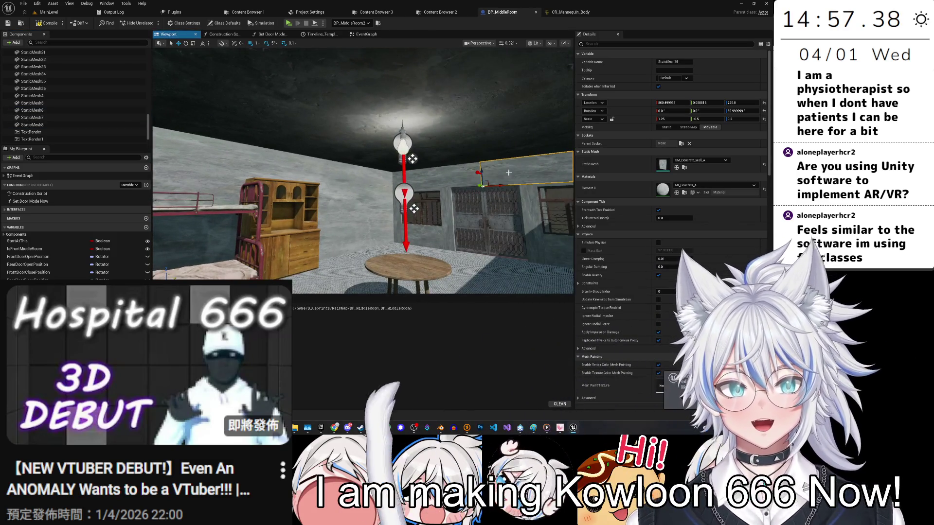
pyautogui.scroll(5, 283, 134)
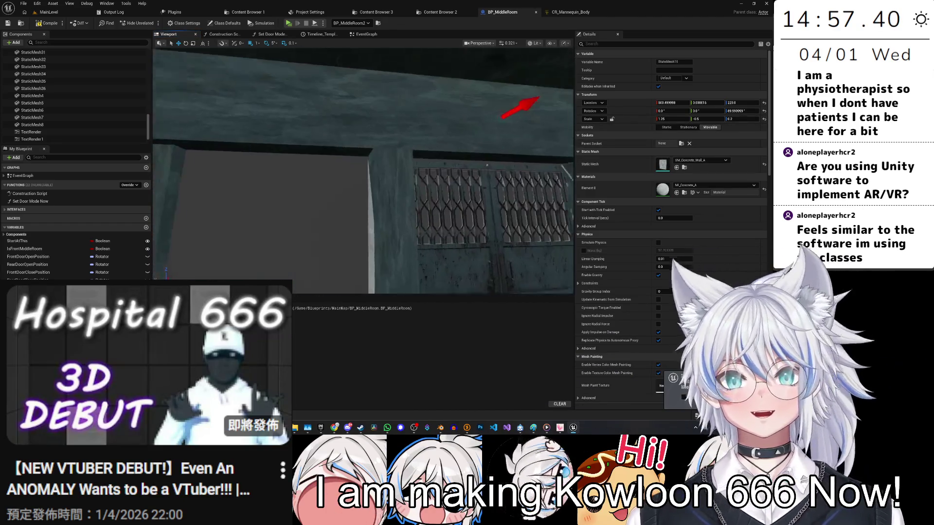
pyautogui.scroll(-5, 313, 198)
pyautogui.click(253, 204)
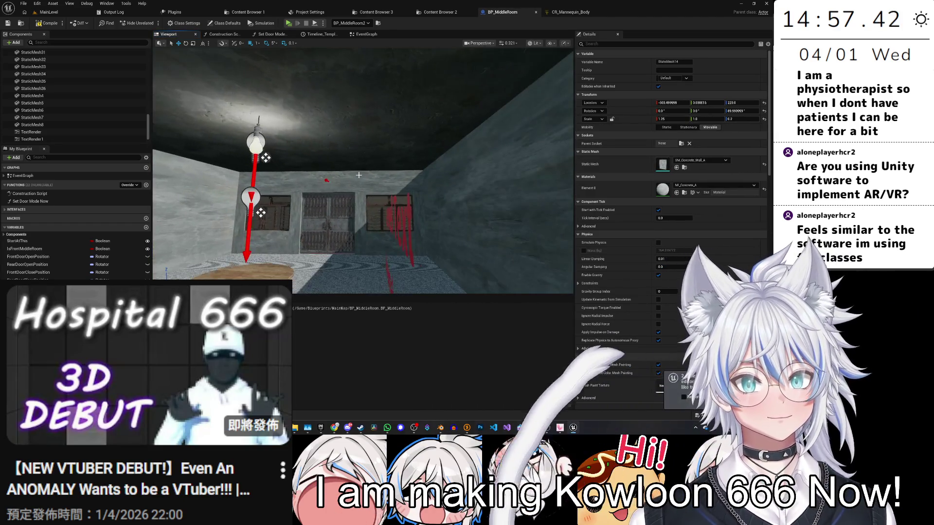
pyautogui.scroll(5, 208, 241)
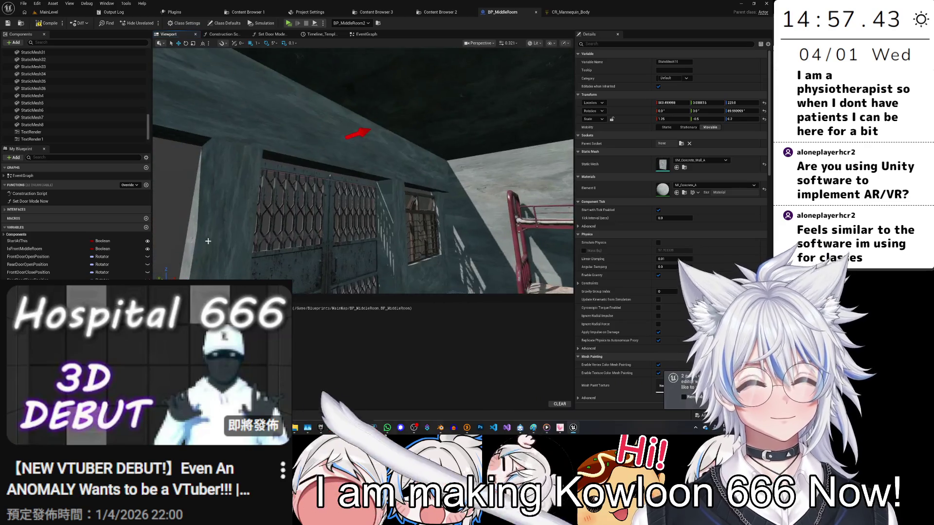
pyautogui.click(272, 161)
pyautogui.press('f')
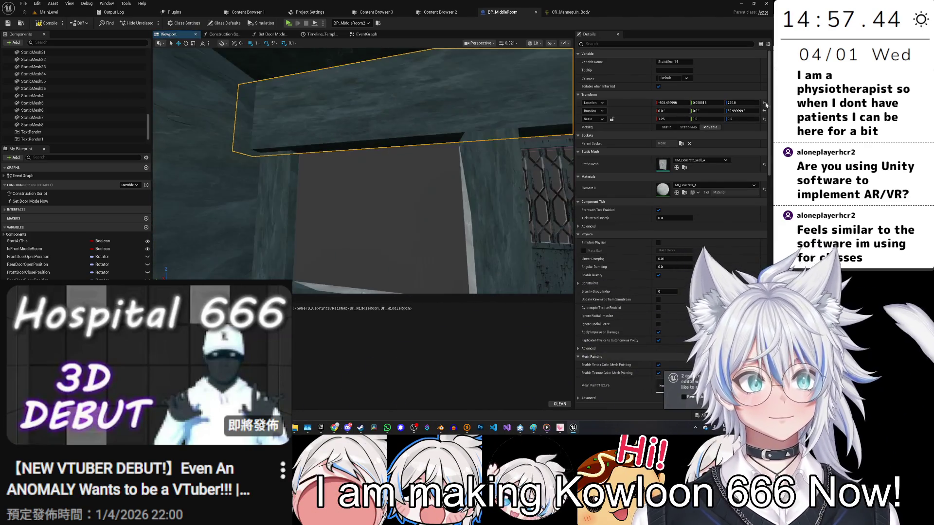
pyautogui.write('0')
pyautogui.press('Return')
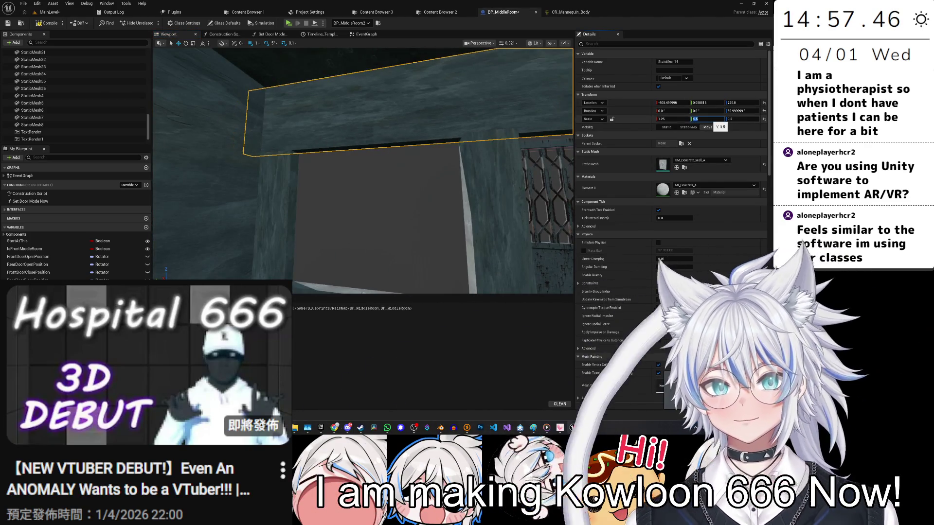
pyautogui.click(250, 246)
pyautogui.scroll(-3, 250, 246)
# Delete the unwanted gate piece beside the opening and save the blueprint.
pyautogui.click(432, 132)
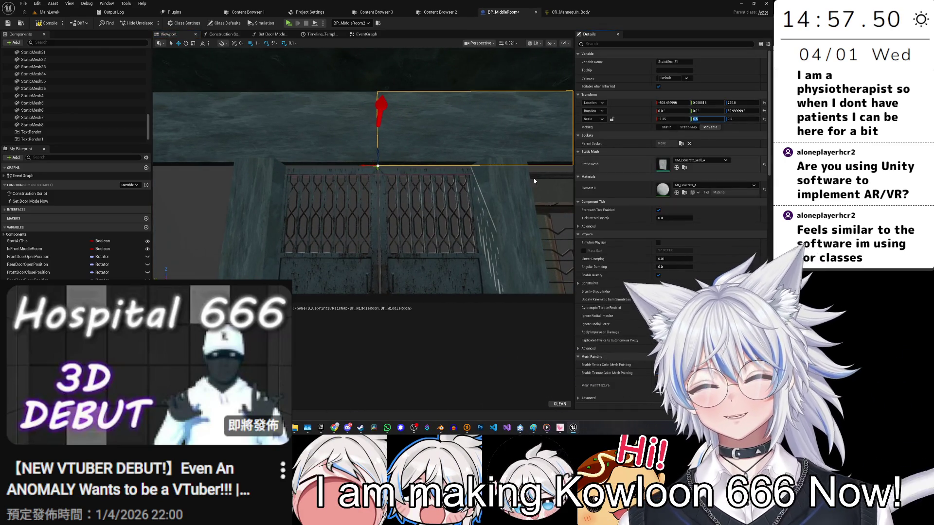
pyautogui.scroll(5, 534, 181)
pyautogui.moveTo(344, 207); pyautogui.dragTo(344, 207)
pyautogui.moveTo(413, 188); pyautogui.dragTo(227, 146)
pyautogui.click(399, 190)
pyautogui.click(413, 189)
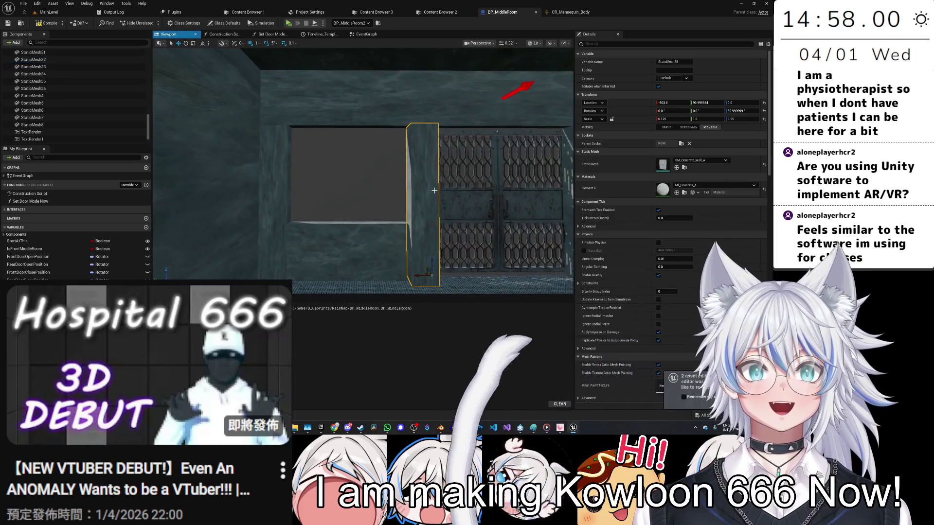
pyautogui.click(481, 156)
pyautogui.press('Delete')
pyautogui.moveTo(470, 177); pyautogui.dragTo(471, 177)
pyautogui.hotkey('ctrl', 's')
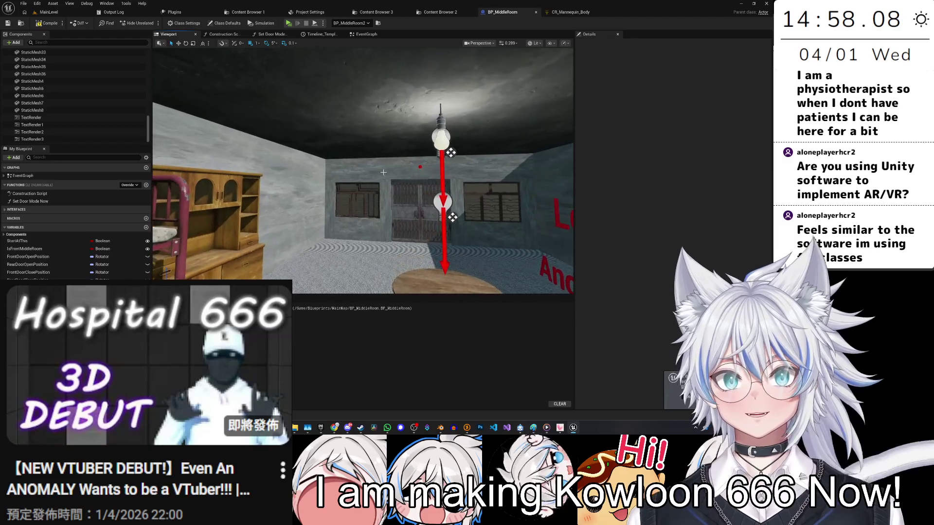
# Select the concrete wall piece and bring the wall window into close view.
pyautogui.click(383, 172)
pyautogui.moveTo(383, 172); pyautogui.dragTo(356, 184)
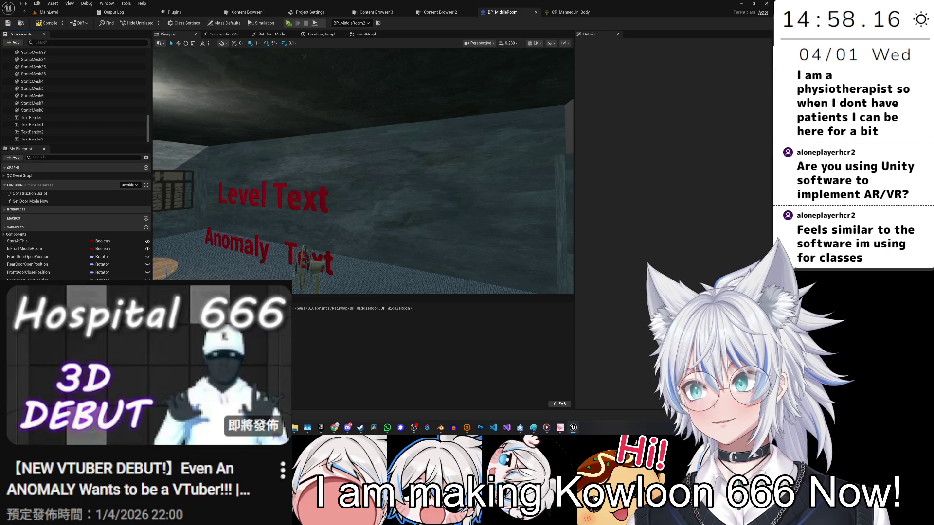
pyautogui.moveTo(388, 228); pyautogui.dragTo(387, 229)
pyautogui.moveTo(522, 196); pyautogui.dragTo(523, 196)
# Duplicate the window as M_Window_A_03_Close3 and check its fit in the wall opening from several angles.
pyautogui.hotkey('ctrl', 'd')
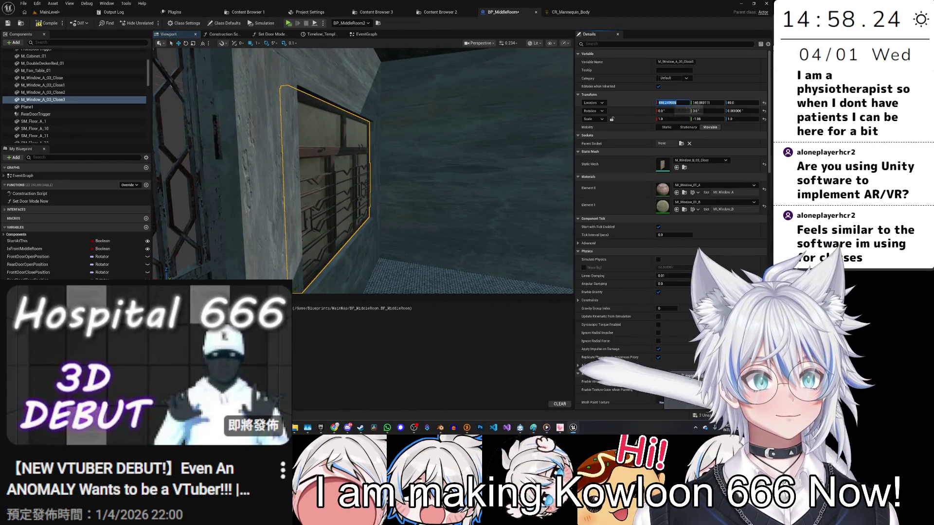
pyautogui.moveTo(525, 145); pyautogui.dragTo(524, 145)
pyautogui.moveTo(529, 179); pyautogui.dragTo(530, 179)
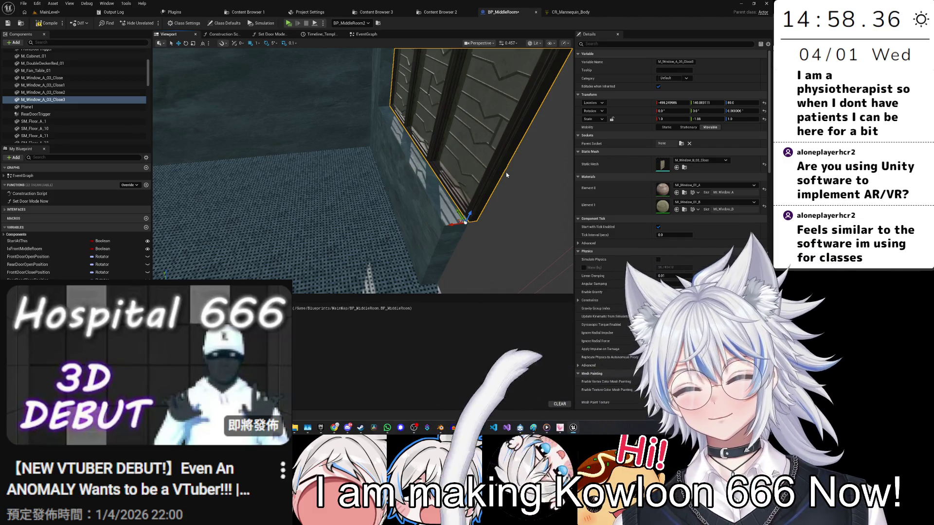
pyautogui.moveTo(385, 227)
pyautogui.mouseDown()
pyautogui.moveTo(559, 193)
pyautogui.moveTo(500, 195)
pyautogui.moveTo(433, 240)
pyautogui.moveTo(501, 200)
pyautogui.mouseUp()
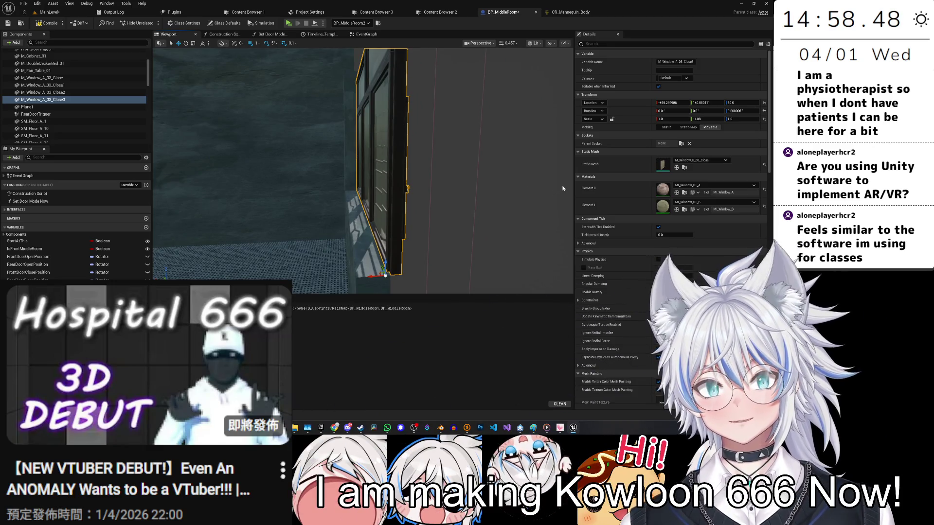
pyautogui.moveTo(562, 180); pyautogui.dragTo(630, 170)
pyautogui.moveTo(467, 195); pyautogui.dragTo(451, 192)
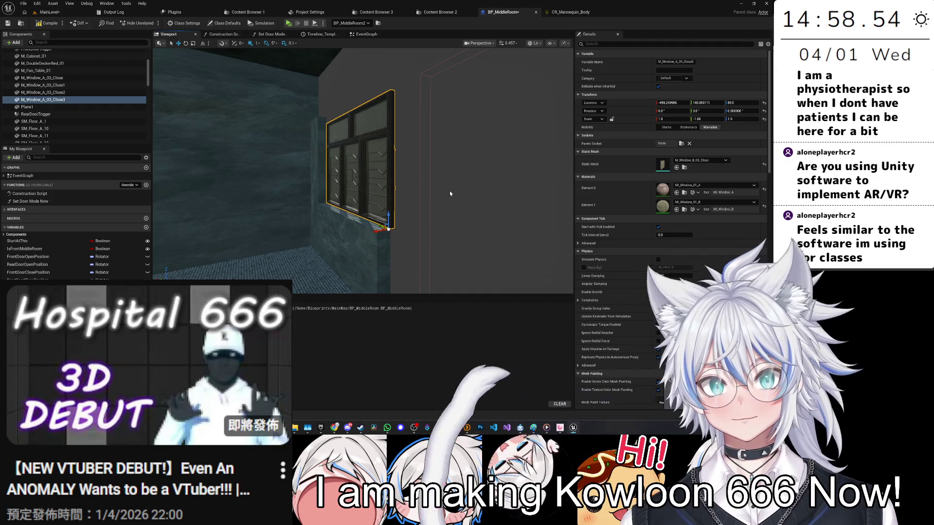
pyautogui.moveTo(537, 171)
pyautogui.mouseDown()
pyautogui.moveTo(533, 151)
pyautogui.moveTo(503, 155)
pyautogui.mouseUp()
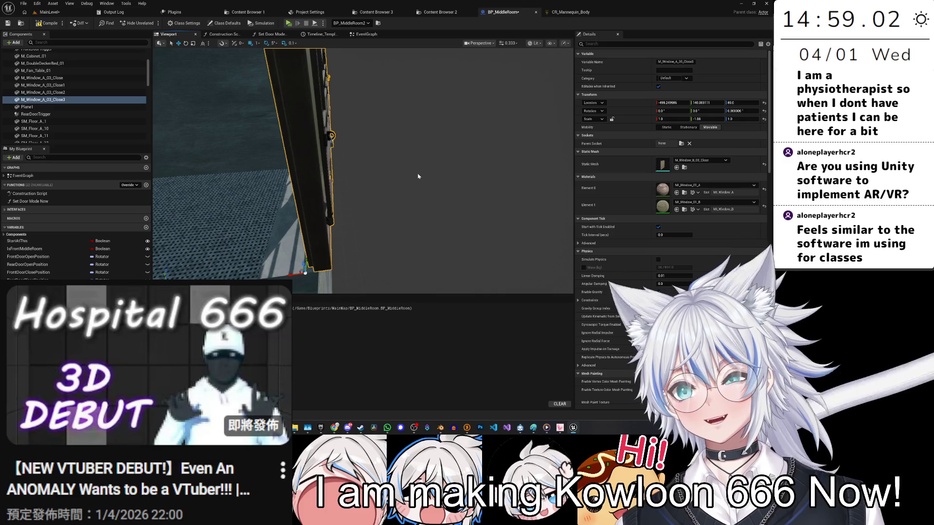
pyautogui.moveTo(418, 176); pyautogui.dragTo(498, 165)
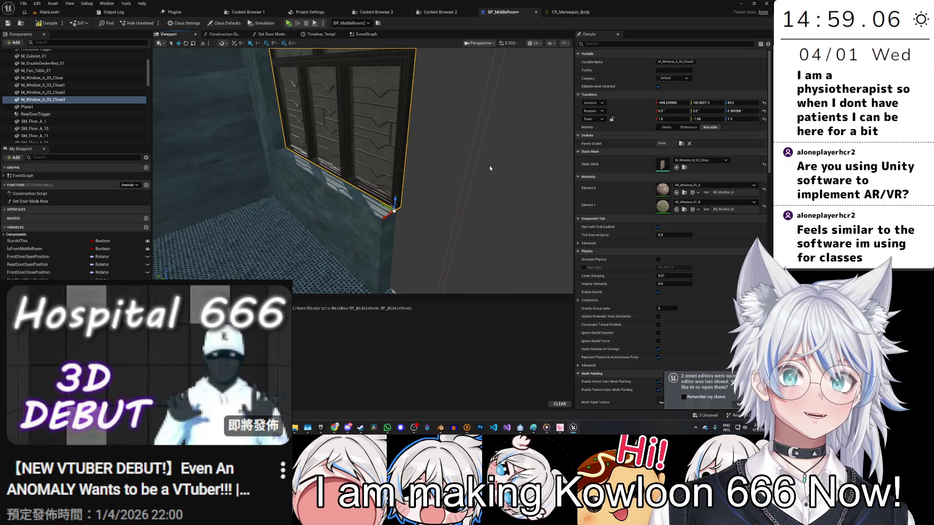
pyautogui.moveTo(489, 168)
pyautogui.mouseDown()
pyautogui.moveTo(462, 164)
pyautogui.moveTo(505, 161)
pyautogui.moveTo(447, 158)
pyautogui.moveTo(467, 160)
pyautogui.moveTo(404, 170)
pyautogui.moveTo(401, 219)
pyautogui.mouseUp()
pyautogui.click(401, 219)
# Inspect the repositioned concrete wall piece beside the doorway from inside the room.
pyautogui.moveTo(410, 142)
pyautogui.mouseDown()
pyautogui.moveTo(371, 113)
pyautogui.moveTo(461, 166)
pyautogui.mouseUp()
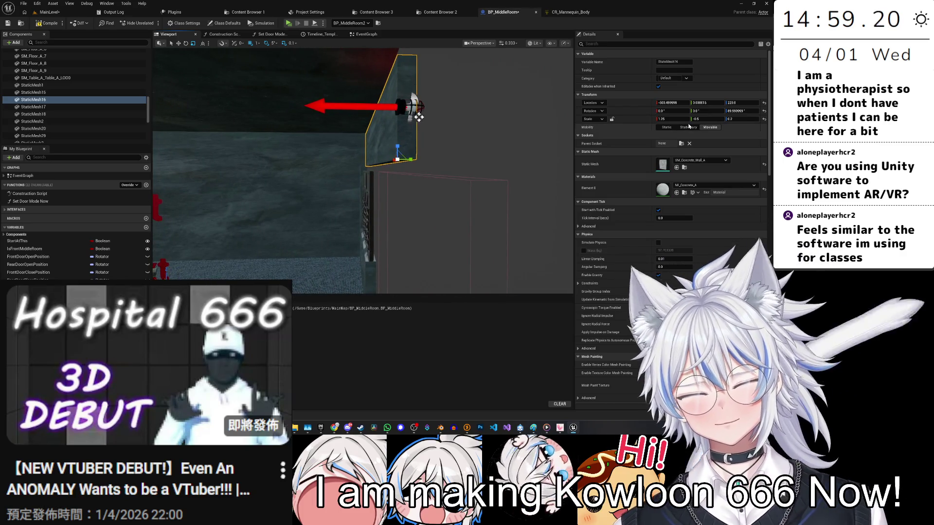
pyautogui.moveTo(419, 117); pyautogui.dragTo(413, 85)
pyautogui.scroll(-5, 379, 125)
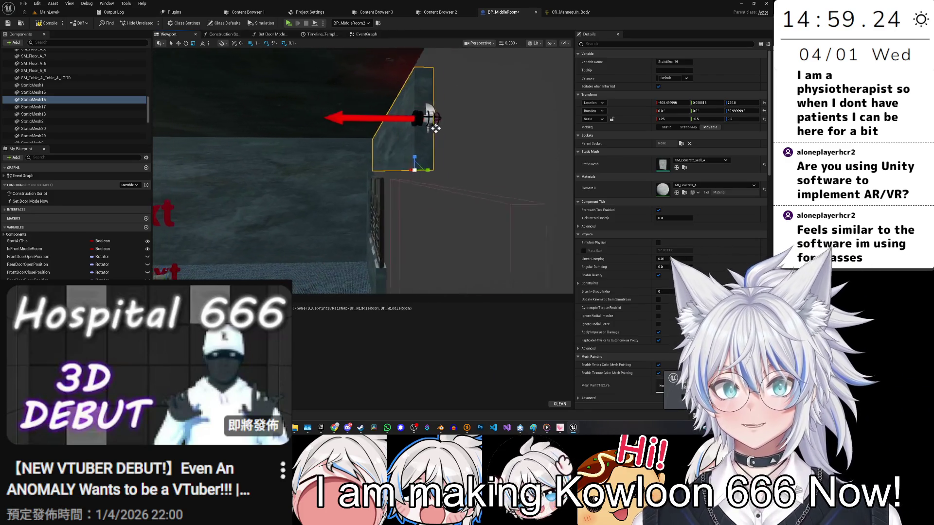
pyautogui.scroll(4, 469, 125)
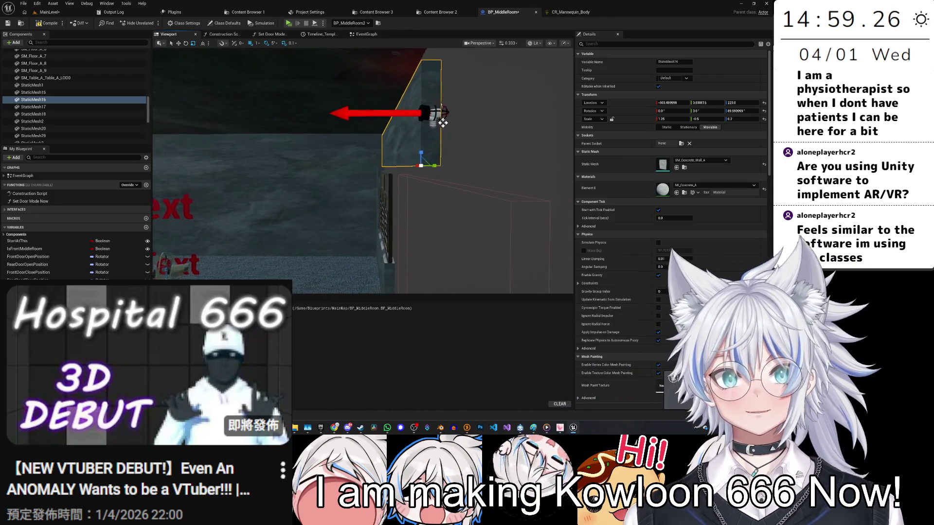
pyautogui.moveTo(362, 171)
pyautogui.mouseDown()
pyautogui.moveTo(384, 164)
pyautogui.moveTo(382, 205)
pyautogui.moveTo(496, 194)
pyautogui.mouseUp()
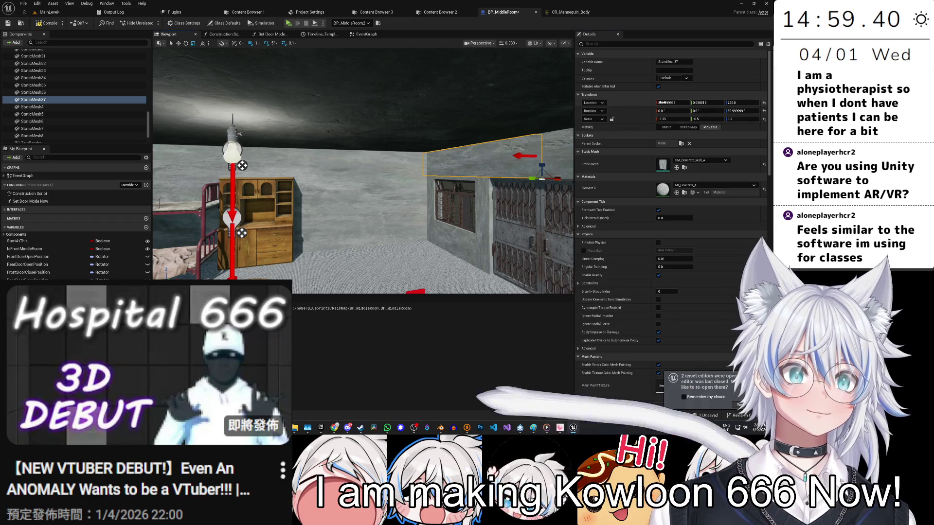
pyautogui.moveTo(531, 159); pyautogui.dragTo(614, 131)
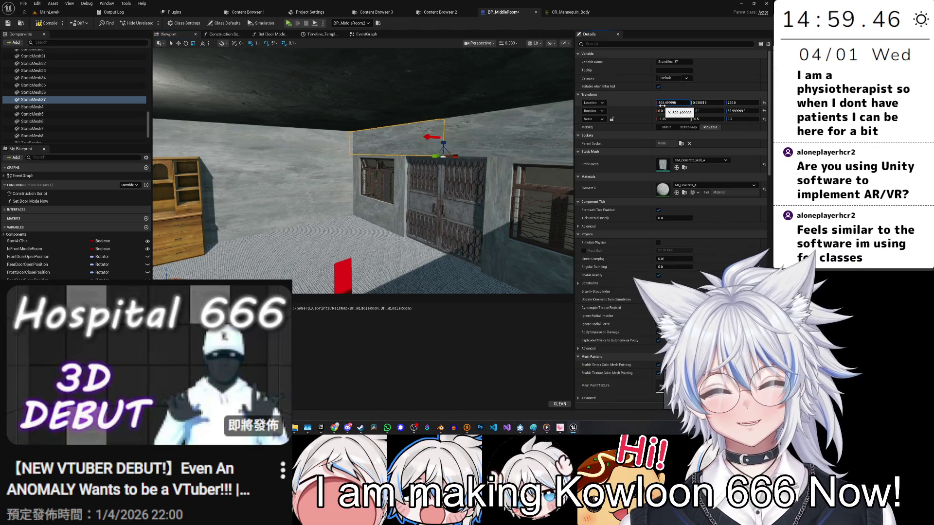
pyautogui.moveTo(459, 181); pyautogui.dragTo(433, 199)
# Narrow concrete wall piece StaticMesh39 to Scale Y 0.5 and frame it.
pyautogui.click(438, 146)
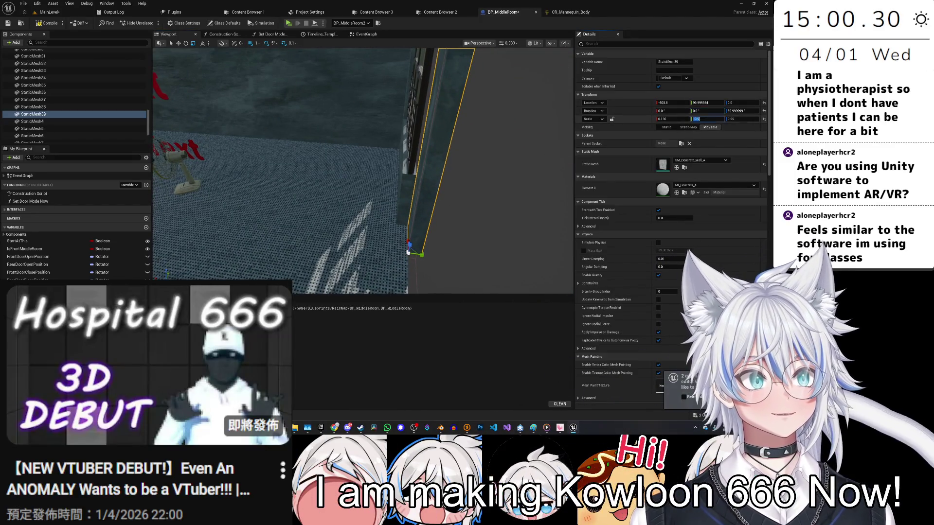
pyautogui.click(709, 118)
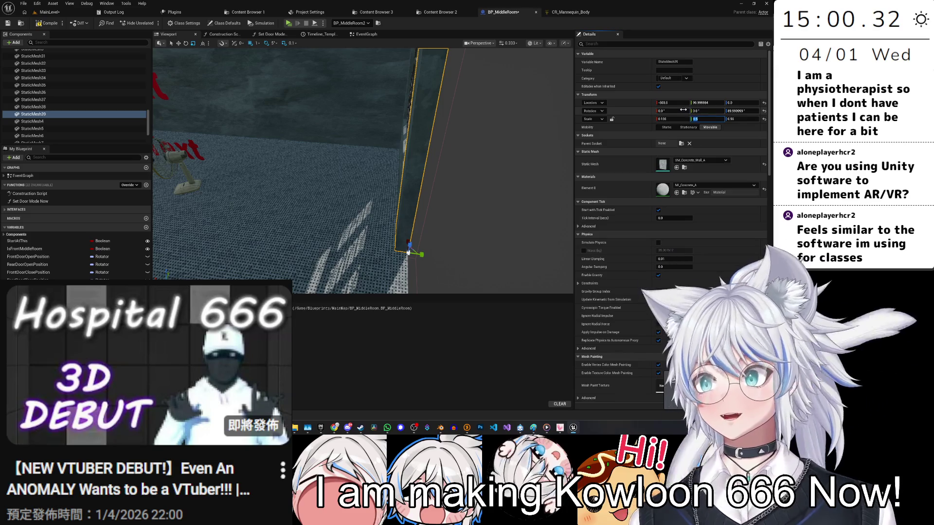
pyautogui.press('f')
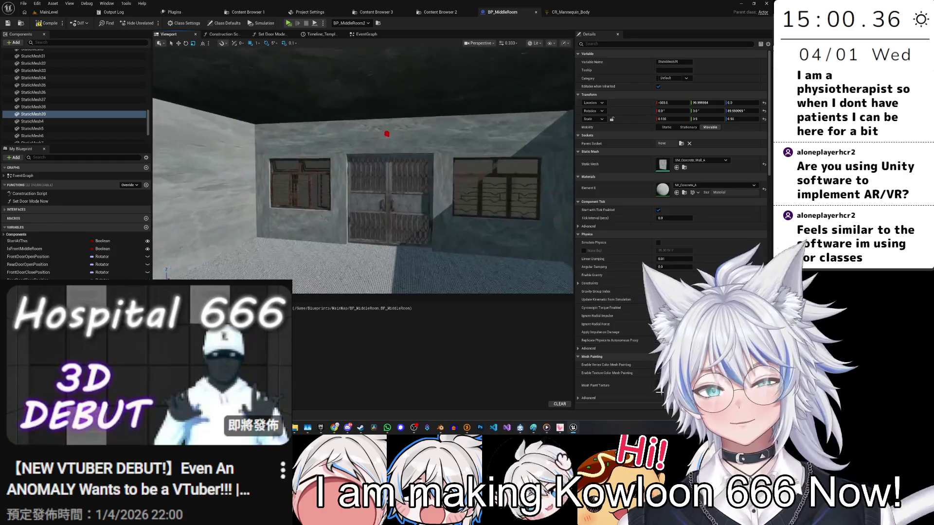
pyautogui.click(336, 171)
pyautogui.keyDown('ctrl'); pyautogui.click(414, 161); pyautogui.keyUp('ctrl')
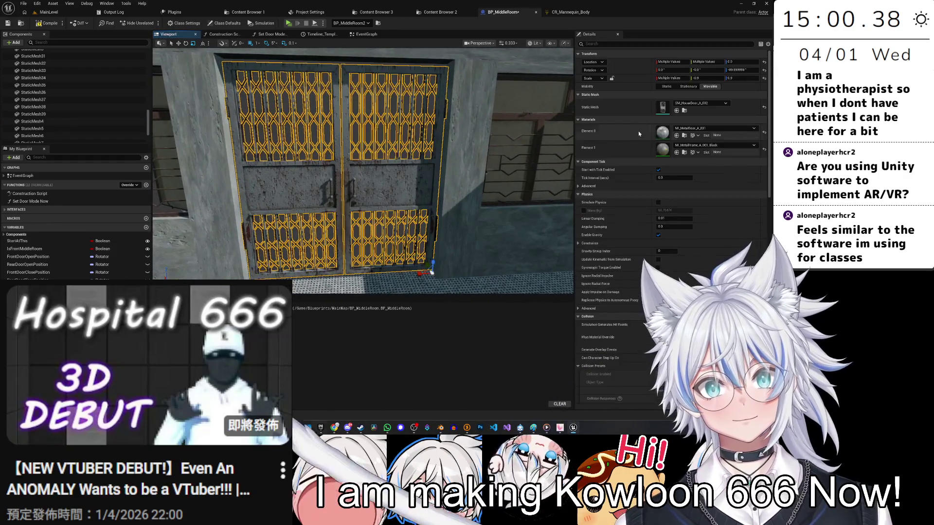
# Select the barred metal gate StaticMesh9 in the doorway.
pyautogui.click(292, 198)
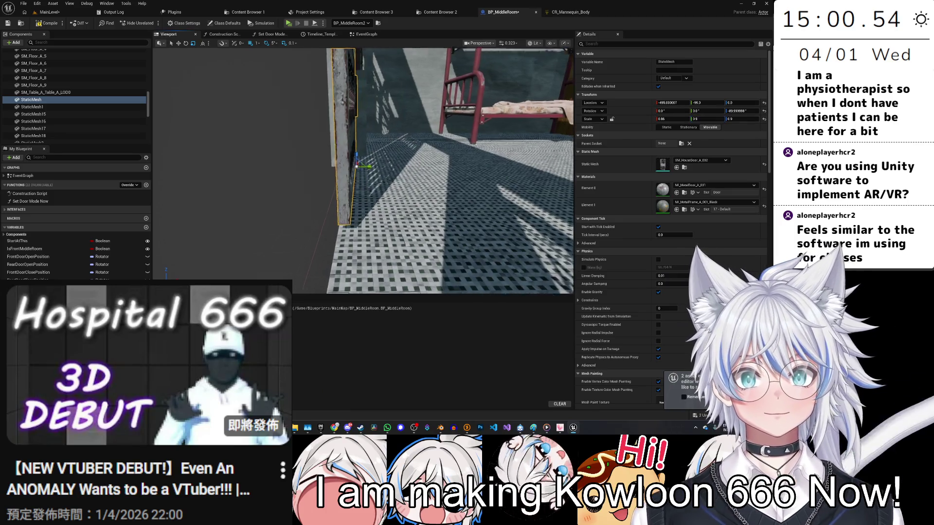
pyautogui.click(437, 127)
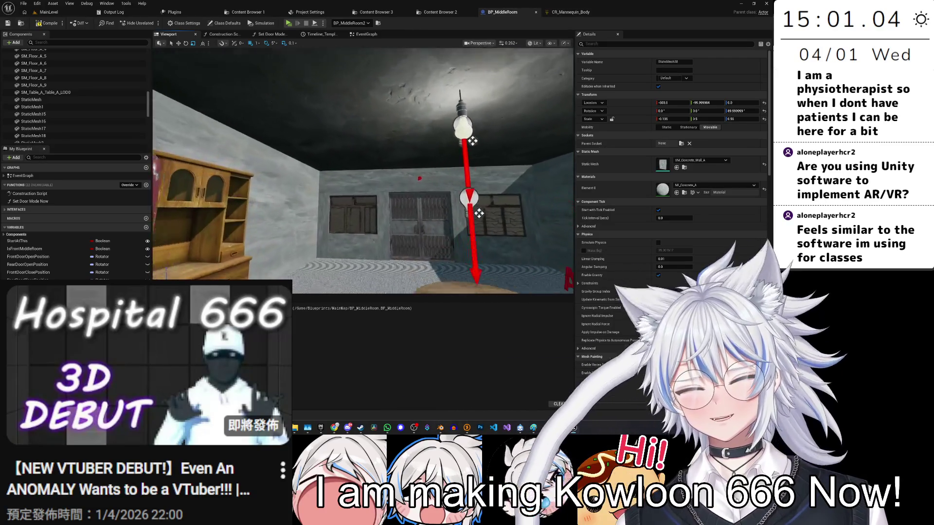
pyautogui.click(381, 177)
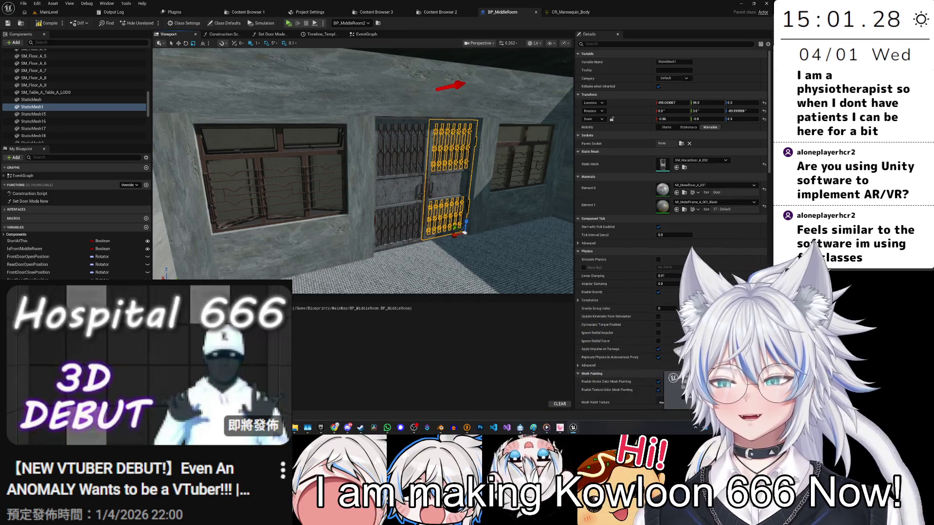
pyautogui.moveTo(375, 194)
pyautogui.mouseDown()
pyautogui.moveTo(343, 197)
pyautogui.moveTo(418, 202)
pyautogui.moveTo(401, 233)
pyautogui.moveTo(418, 241)
pyautogui.moveTo(340, 219)
pyautogui.mouseUp()
pyautogui.click(32, 110)
pyautogui.moveTo(388, 238); pyautogui.dragTo(388, 238)
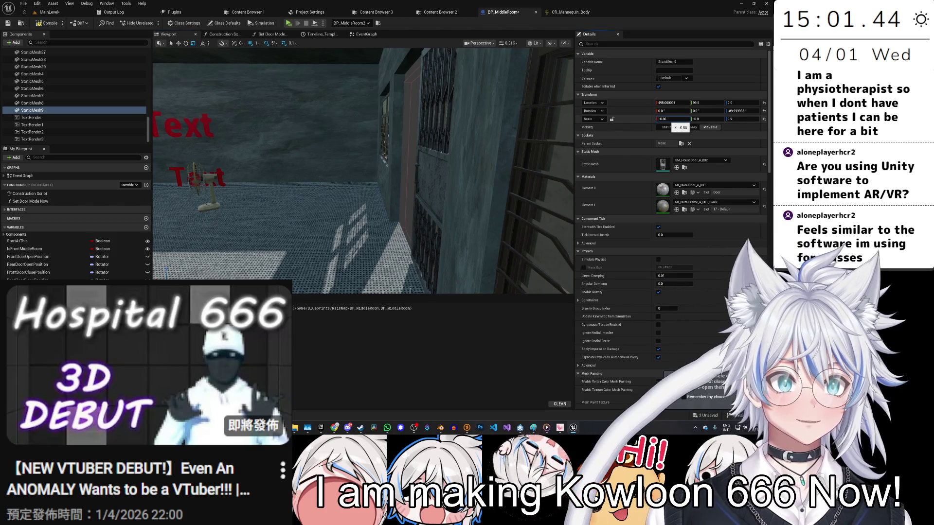
# Rescale the gate to X 0.86 and Y 0.9 so it fits the doorway.
pyautogui.click(674, 118)
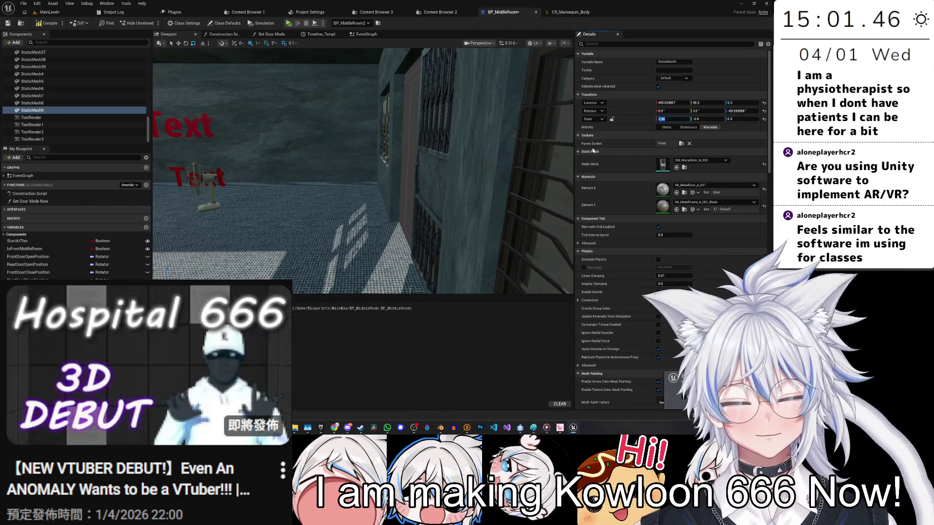
pyautogui.moveTo(385, 220); pyautogui.dragTo(385, 220)
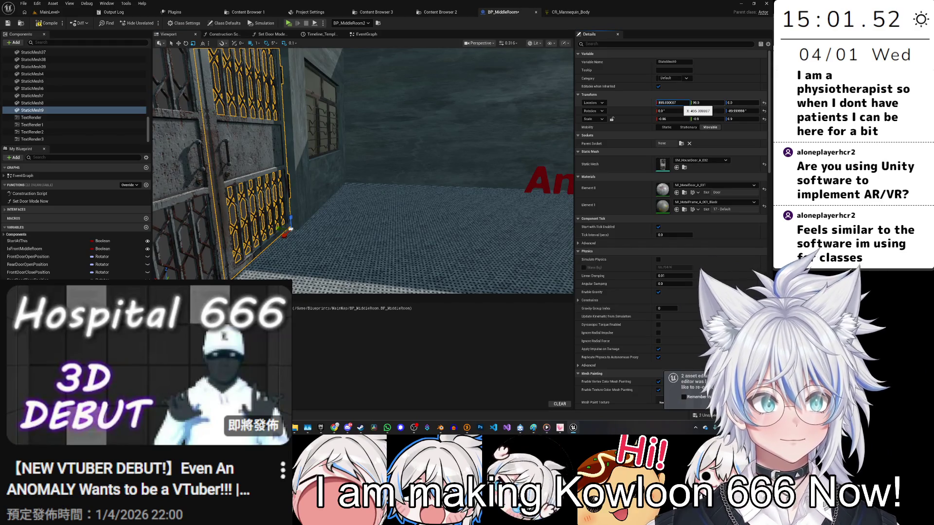
pyautogui.moveTo(385, 221); pyautogui.dragTo(385, 220)
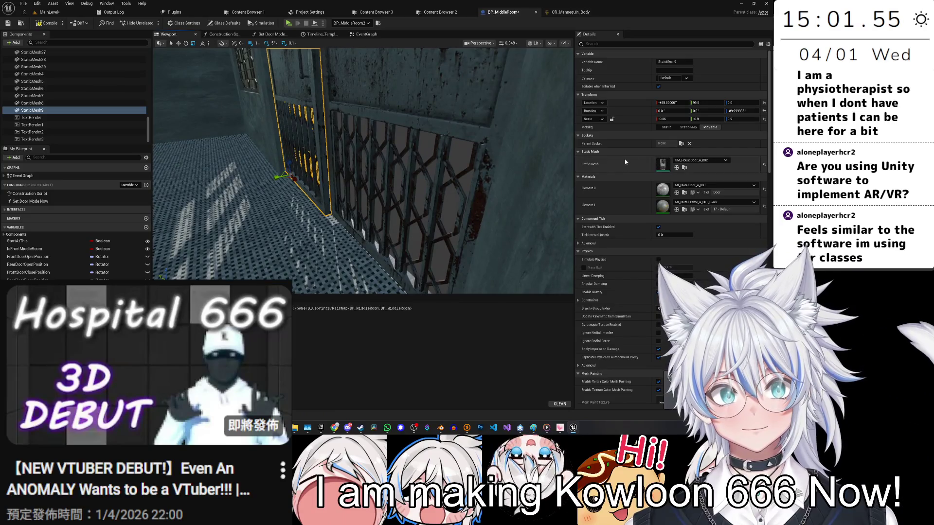
pyautogui.click(700, 119)
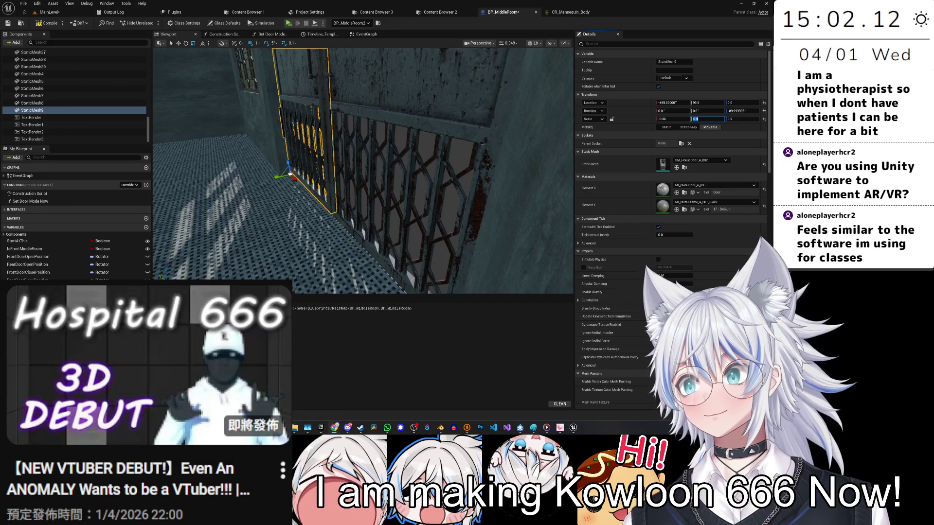
pyautogui.click(334, 428)
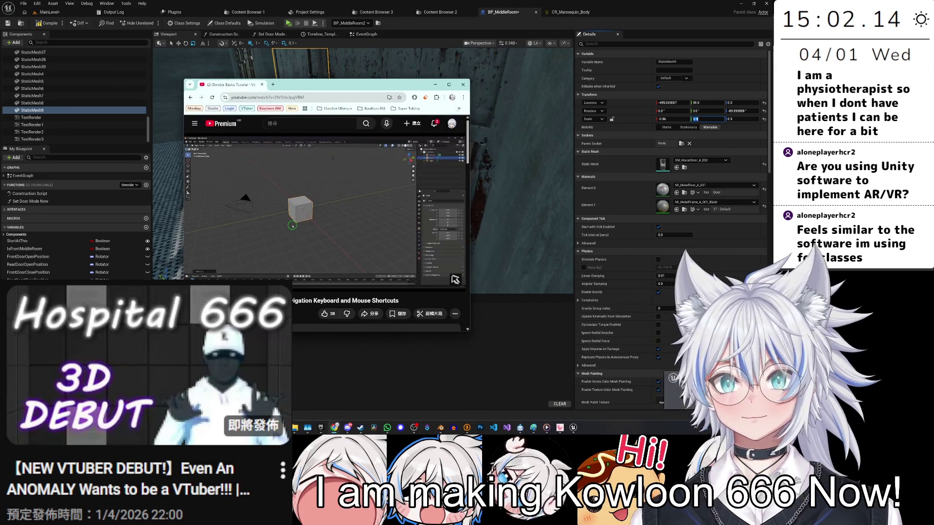
pyautogui.click(451, 123)
pyautogui.click(387, 142)
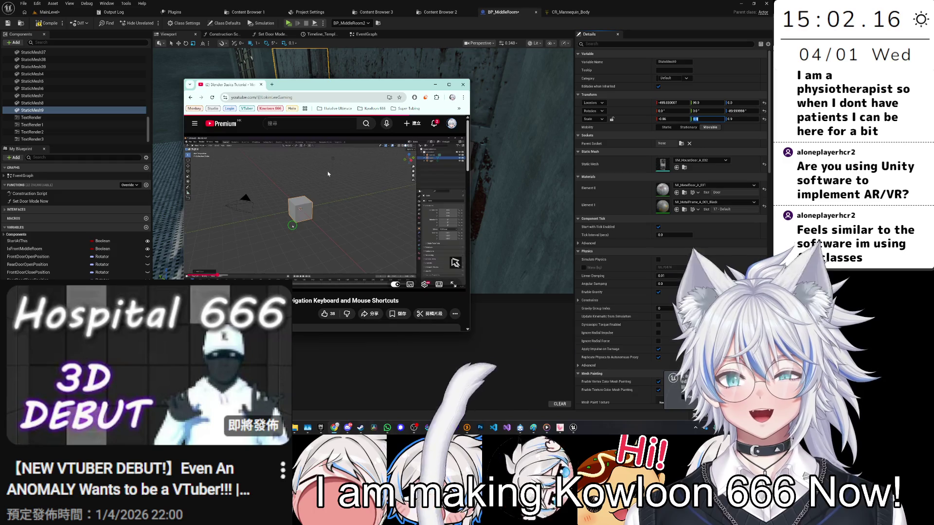
pyautogui.click(299, 260)
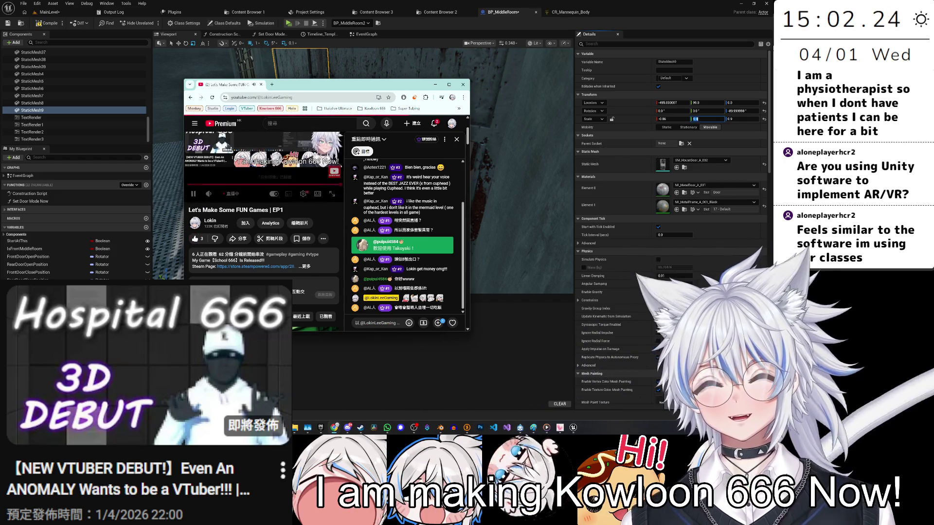
pyautogui.hotkey('alt', 'Left')
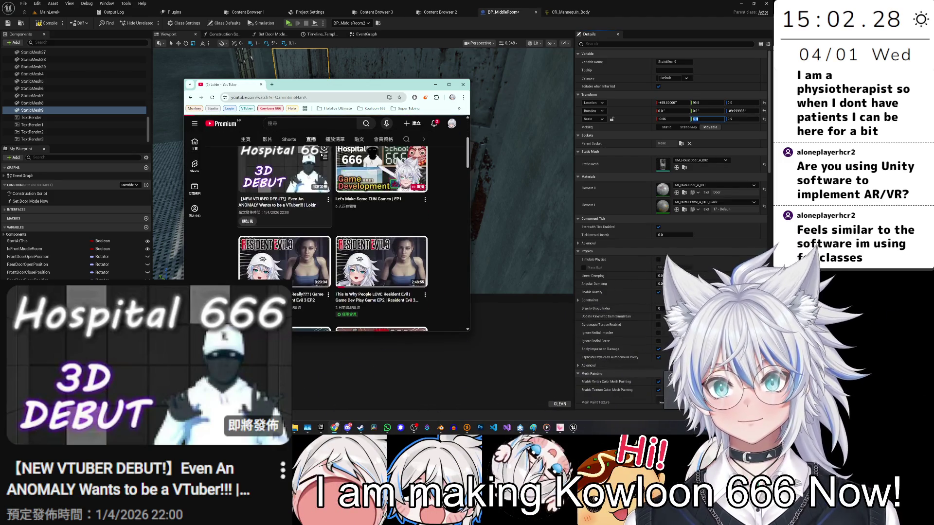
pyautogui.click(279, 243)
pyautogui.scroll(-3, 209, 199)
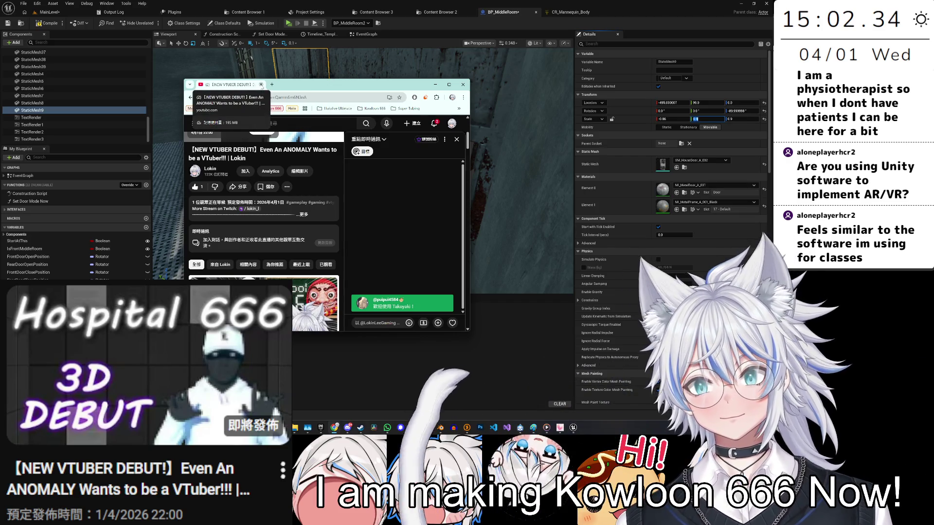
pyautogui.scroll(3, 262, 204)
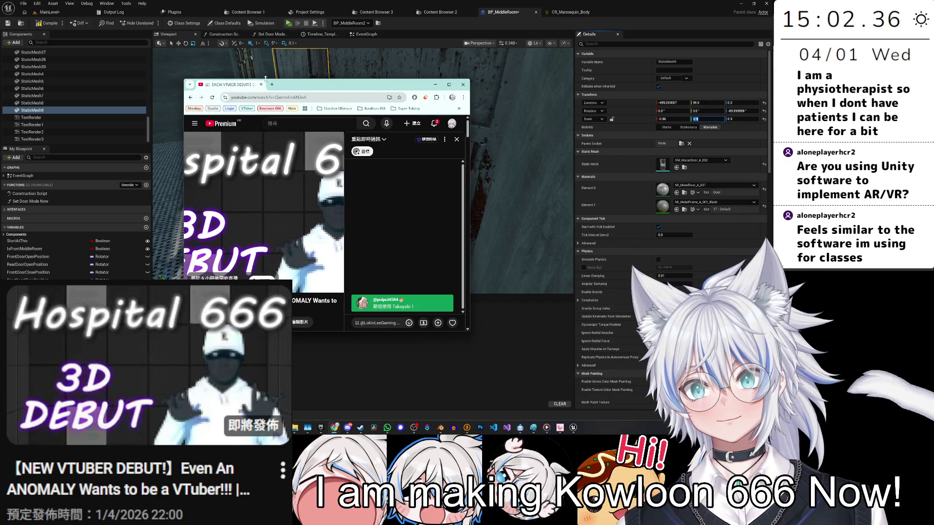
pyautogui.click(462, 84)
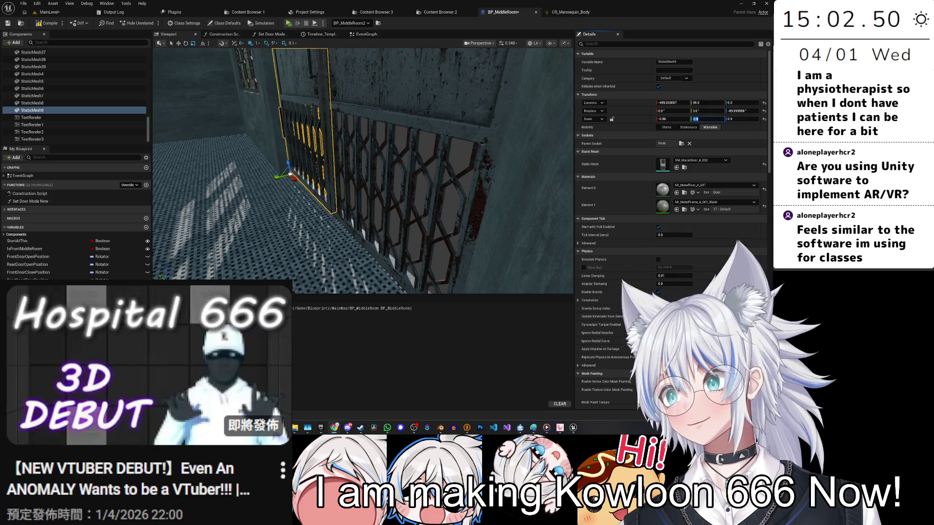
# Duplicate the ledge piece on top of the wall and save the blueprint.
pyautogui.moveTo(370, 194)
pyautogui.mouseDown()
pyautogui.moveTo(383, 204)
pyautogui.moveTo(424, 201)
pyautogui.mouseUp()
pyautogui.click(379, 222)
pyautogui.hotkey('ctrl', 'd')
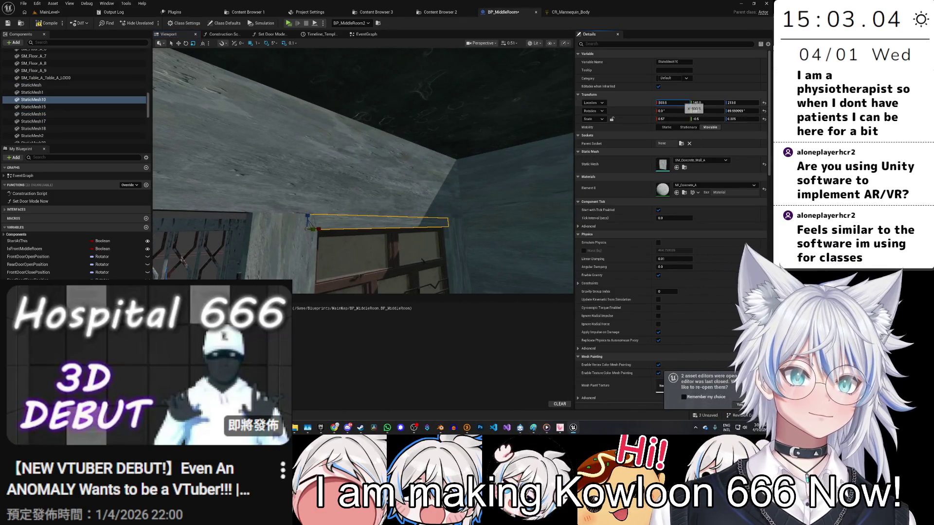
pyautogui.press('f')
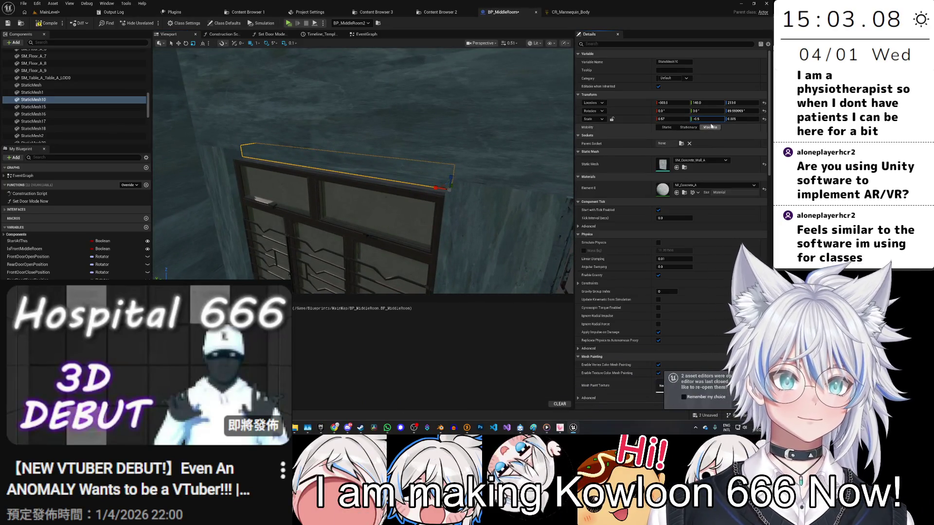
pyautogui.moveTo(341, 195); pyautogui.dragTo(375, 217)
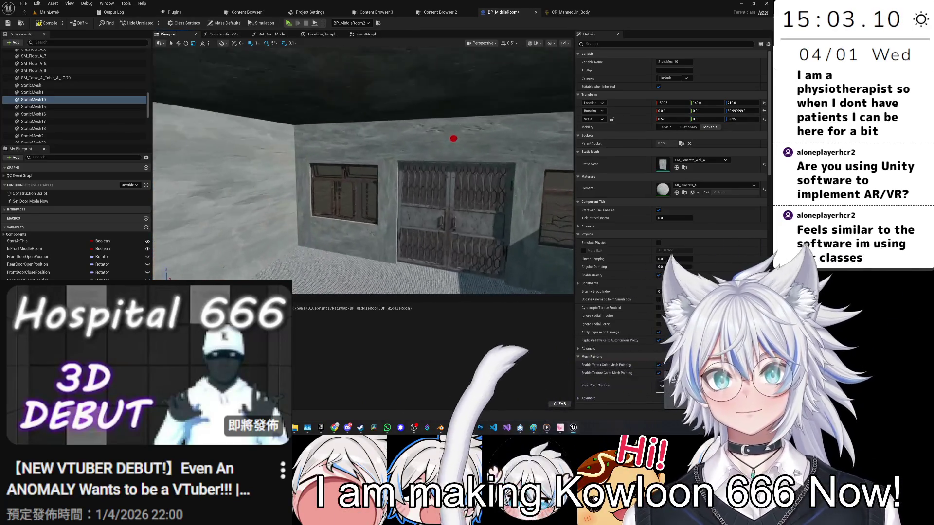
pyautogui.hotkey('ctrl', 's')
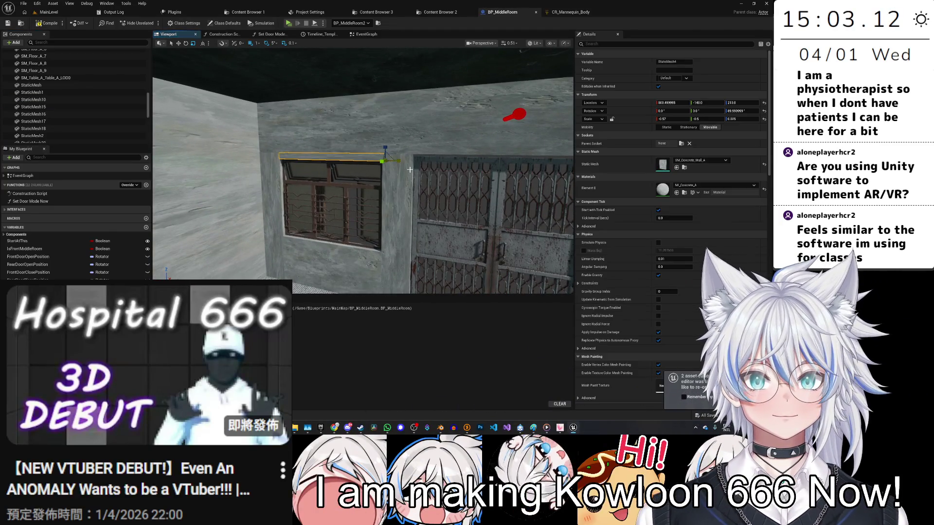
# Negate the wall piece's Location X to -500.499995 and save the blueprint.
pyautogui.click(672, 102)
pyautogui.write('-')
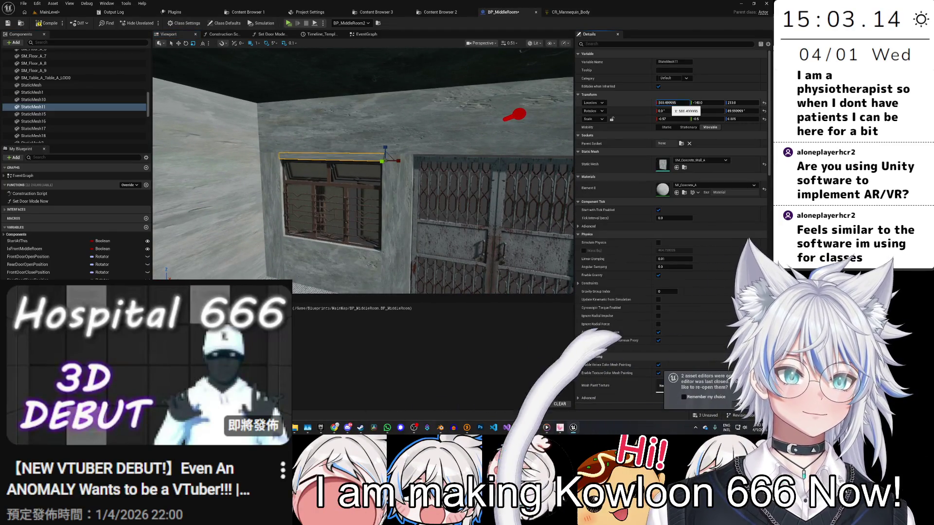
pyautogui.moveTo(364, 170)
pyautogui.mouseDown()
pyautogui.moveTo(374, 175)
pyautogui.moveTo(364, 165)
pyautogui.moveTo(374, 153)
pyautogui.moveTo(360, 170)
pyautogui.moveTo(301, 181)
pyautogui.mouseUp()
pyautogui.hotkey('ctrl', 's')
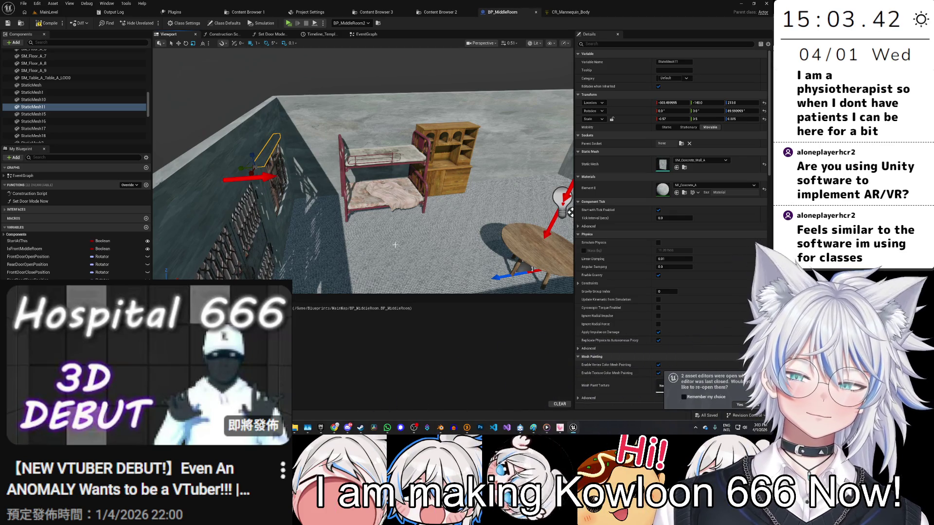
# Review the room, then return to MainLevel and select the wall fan.
pyautogui.moveTo(528, 256); pyautogui.dragTo(438, 253)
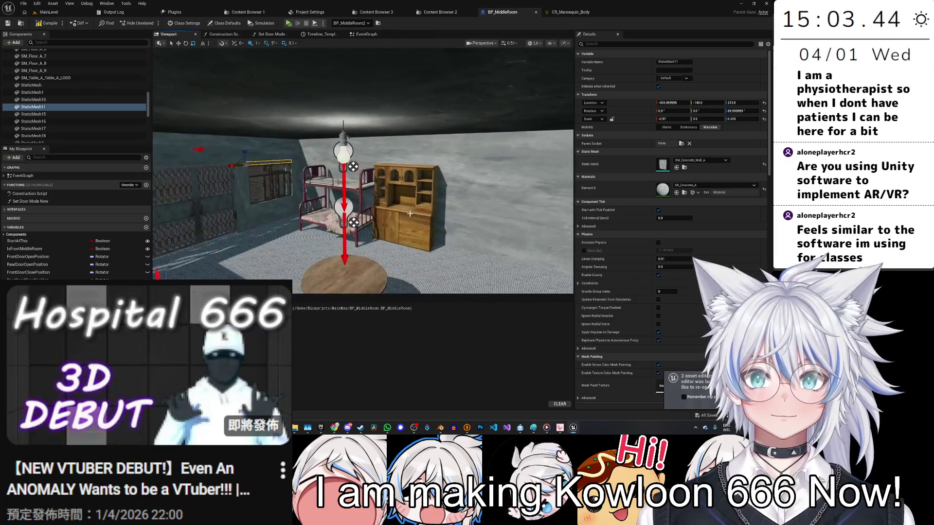
pyautogui.moveTo(364, 170)
pyautogui.mouseDown()
pyautogui.moveTo(408, 175)
pyautogui.moveTo(340, 177)
pyautogui.moveTo(374, 177)
pyautogui.moveTo(350, 175)
pyautogui.mouseUp()
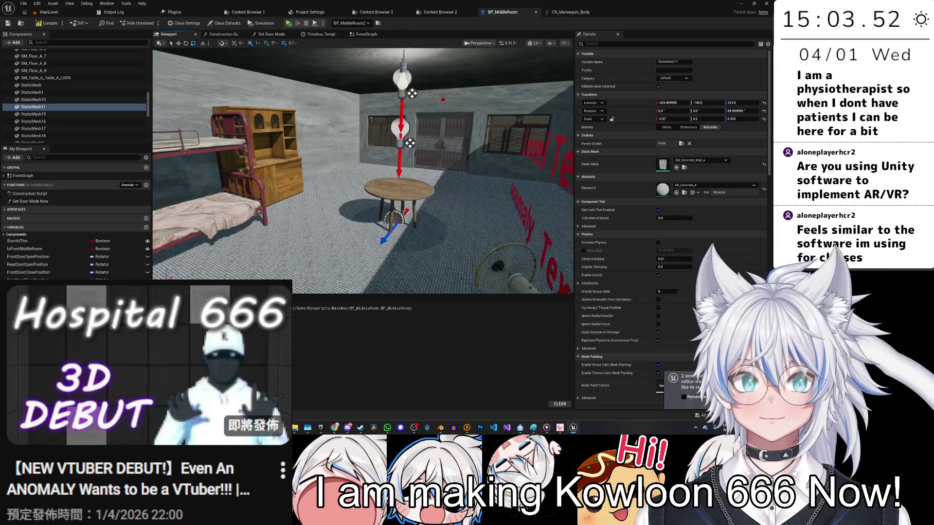
pyautogui.moveTo(394, 193); pyautogui.dragTo(394, 175)
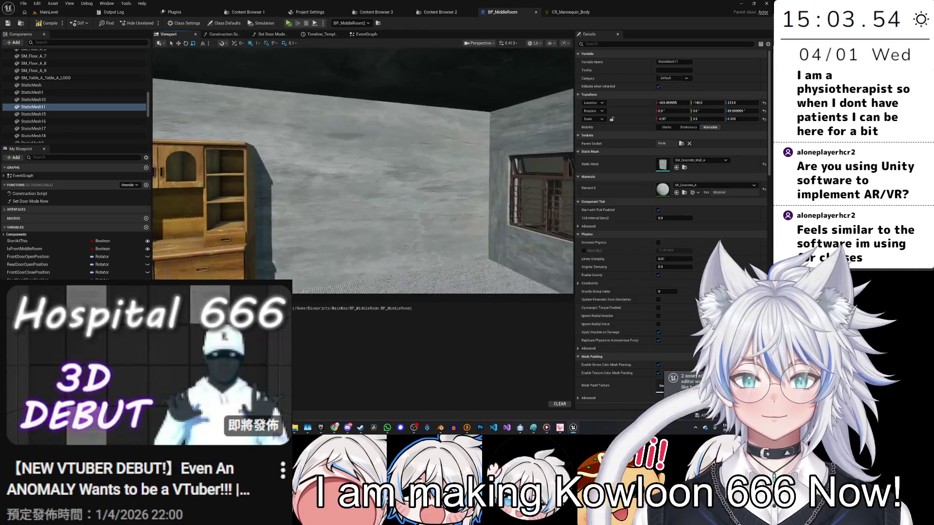
pyautogui.click(49, 12)
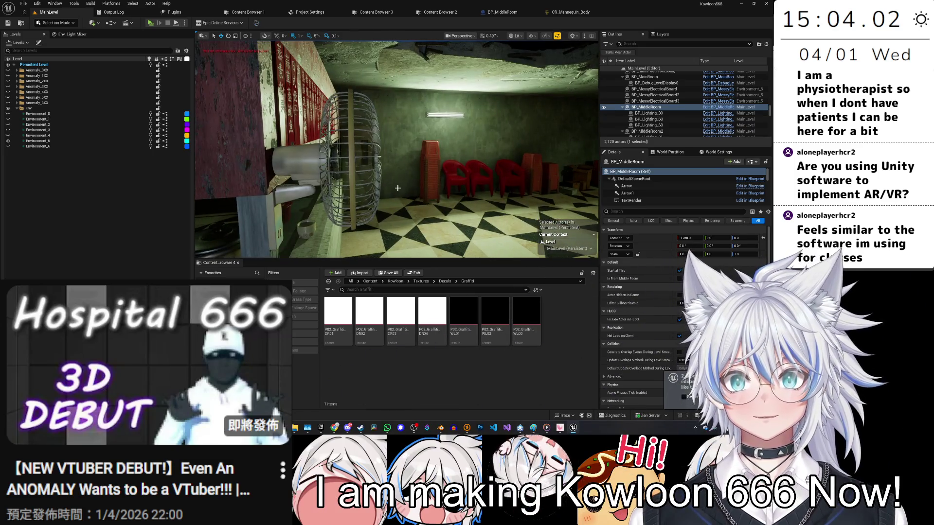
pyautogui.click(335, 160)
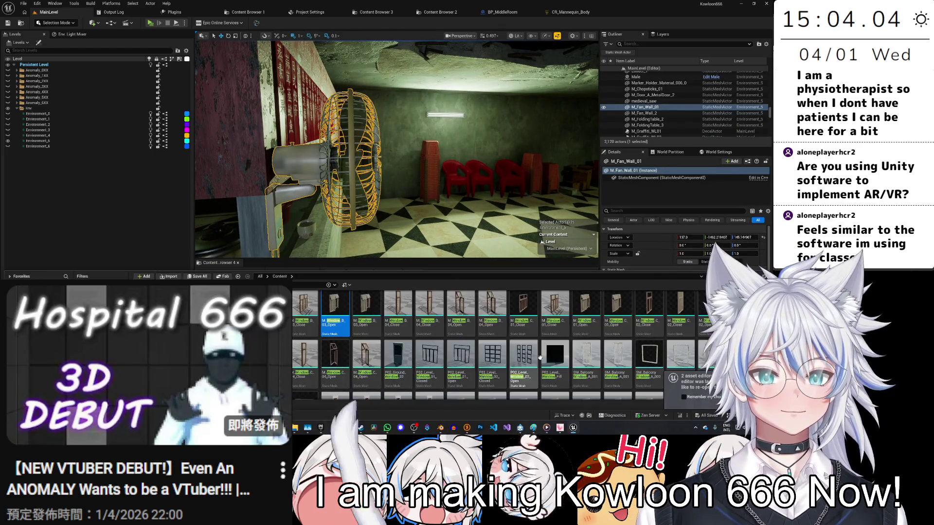
# Find the M_Fan_Wall_01 mesh and add it to BP_MiddleRoom's component hierarchy.
pyautogui.hotkey('ctrl', 'b')
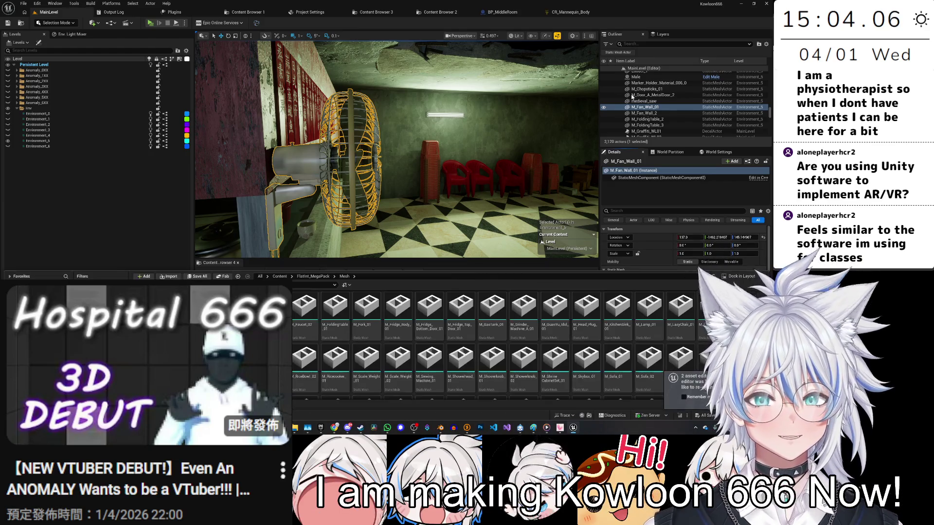
pyautogui.click(529, 13)
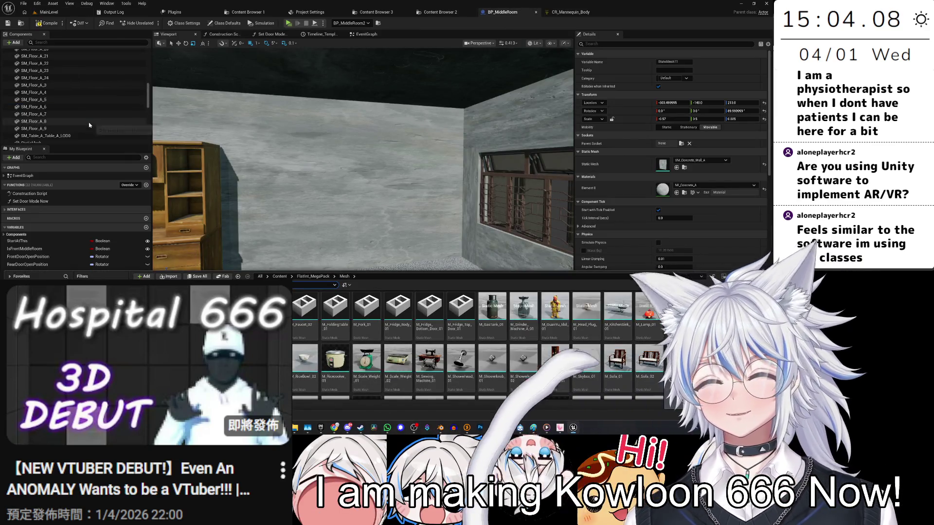
pyautogui.scroll(5, 94, 136)
pyautogui.moveTo(274, 311)
pyautogui.mouseDown()
pyautogui.moveTo(53, 67)
pyautogui.moveTo(65, 69)
pyautogui.mouseUp()
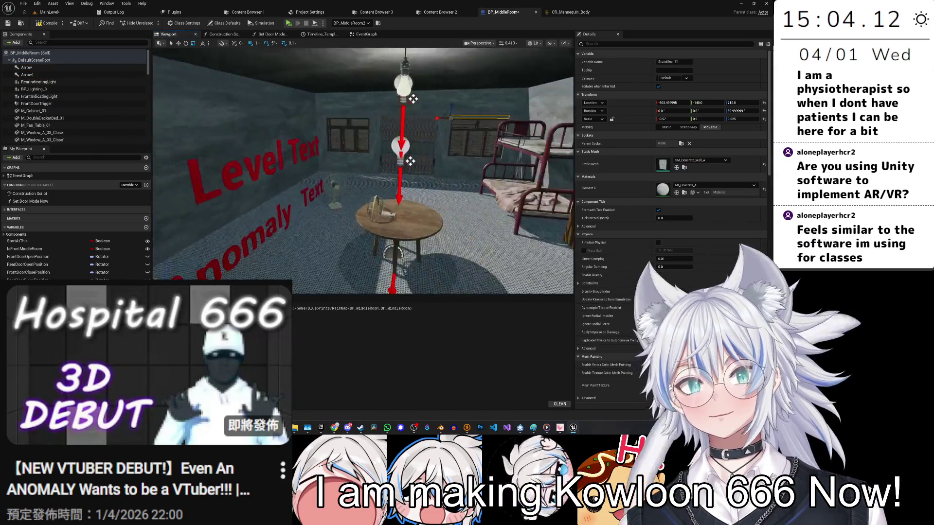
pyautogui.click(364, 205)
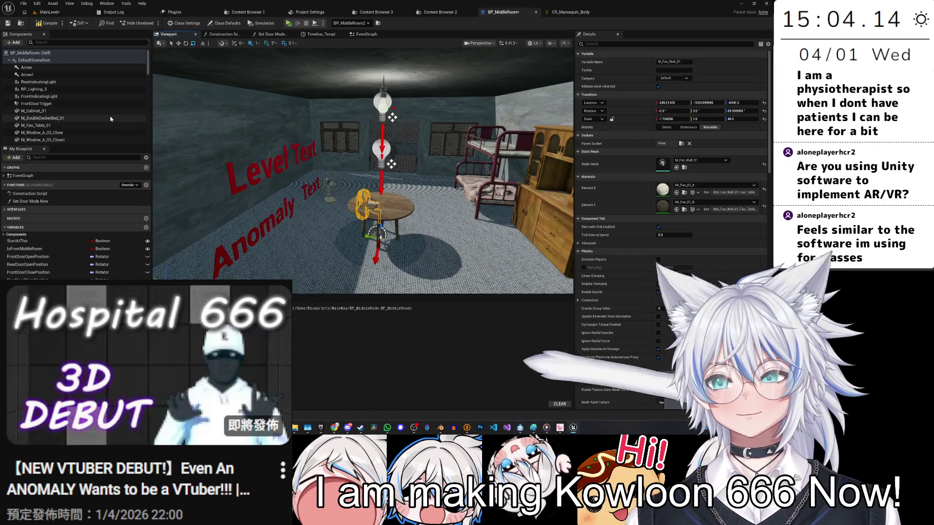
pyautogui.scroll(-5, 97, 111)
pyautogui.scroll(-5, 125, 125)
pyautogui.moveTo(49, 78)
pyautogui.mouseDown()
pyautogui.moveTo(58, 51)
pyautogui.moveTo(79, 73)
pyautogui.moveTo(74, 60)
pyautogui.mouseUp()
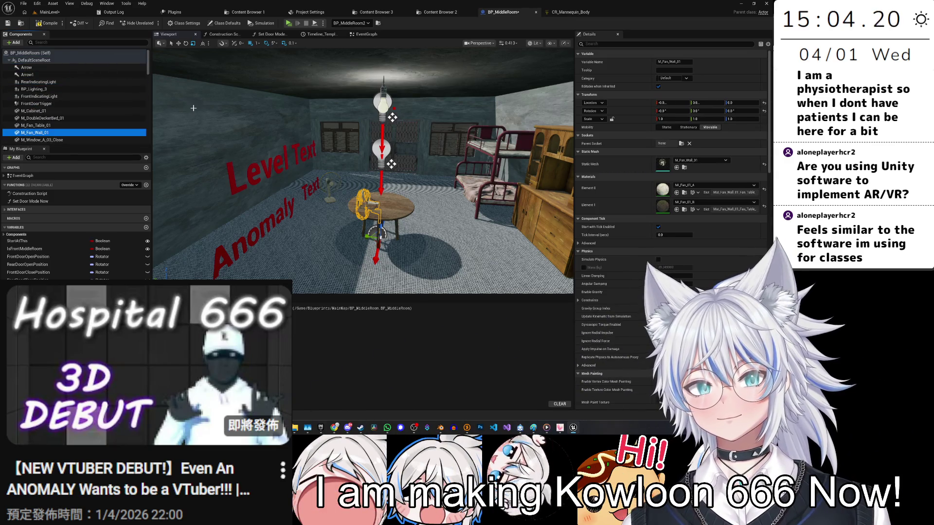
# Raise the wall fan to 121 units and shift it along Y until flush against the side wall.
pyautogui.moveTo(367, 242)
pyautogui.mouseDown()
pyautogui.moveTo(345, 239)
pyautogui.moveTo(351, 185)
pyautogui.moveTo(496, 266)
pyautogui.mouseUp()
pyautogui.press('e')
pyautogui.press('w')
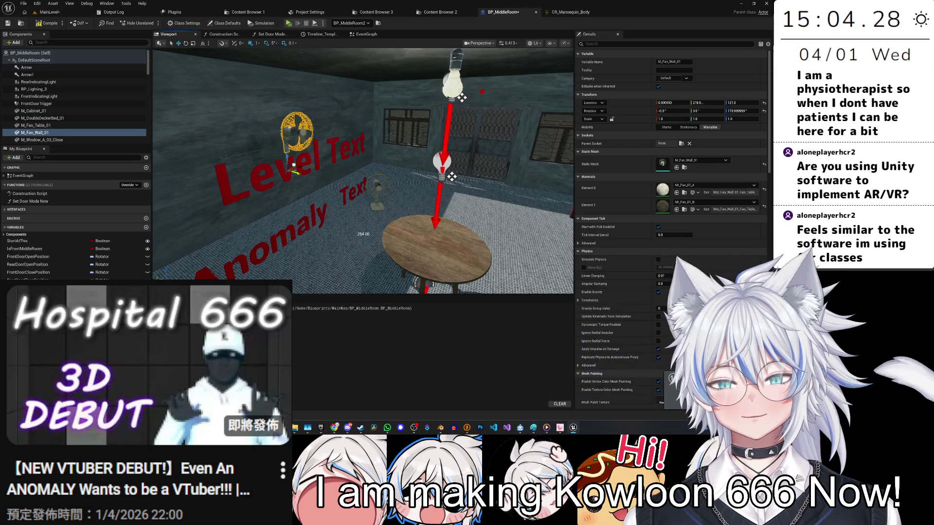
pyautogui.press('f')
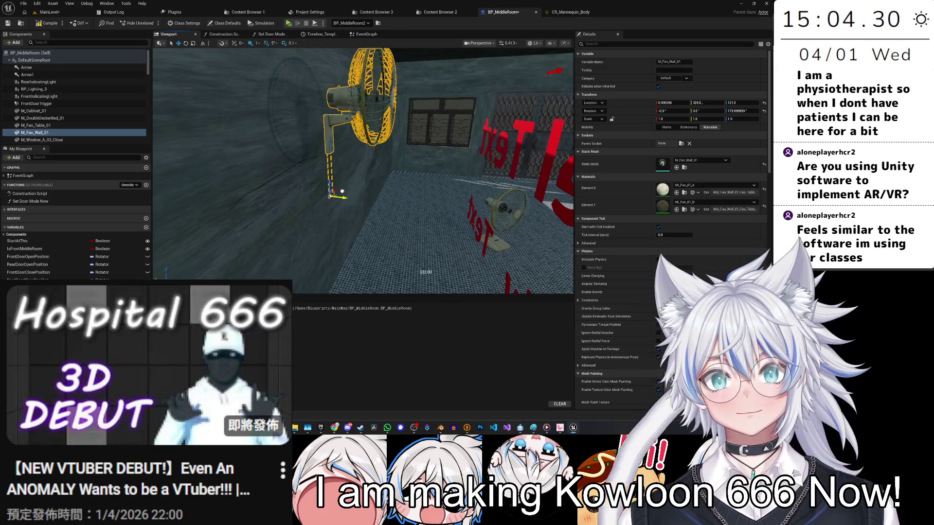
pyautogui.moveTo(336, 257); pyautogui.dragTo(368, 257)
pyautogui.scroll(3, 368, 255)
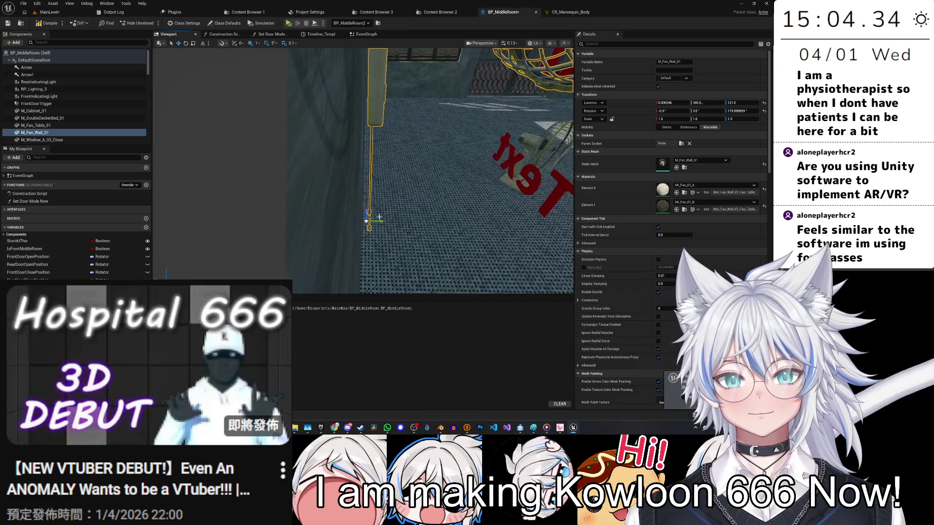
pyautogui.scroll(-5, 372, 221)
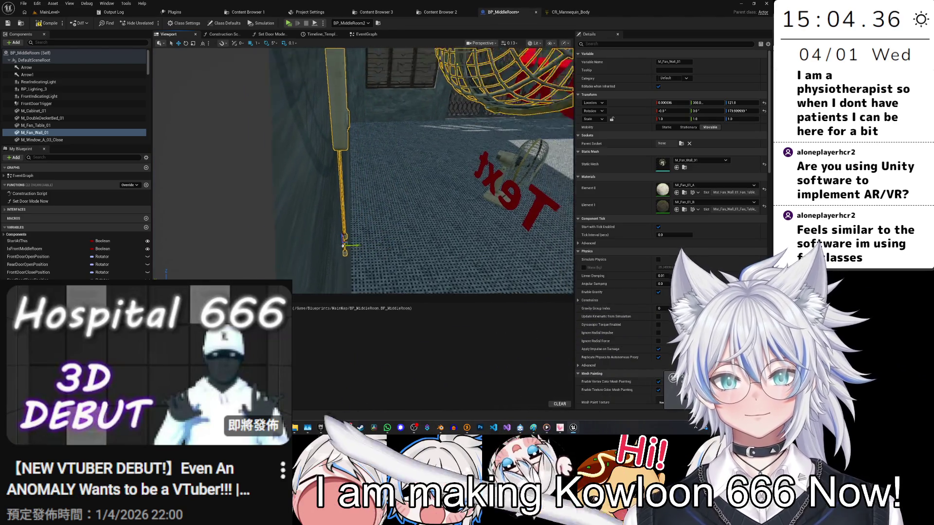
pyautogui.scroll(-3, 372, 221)
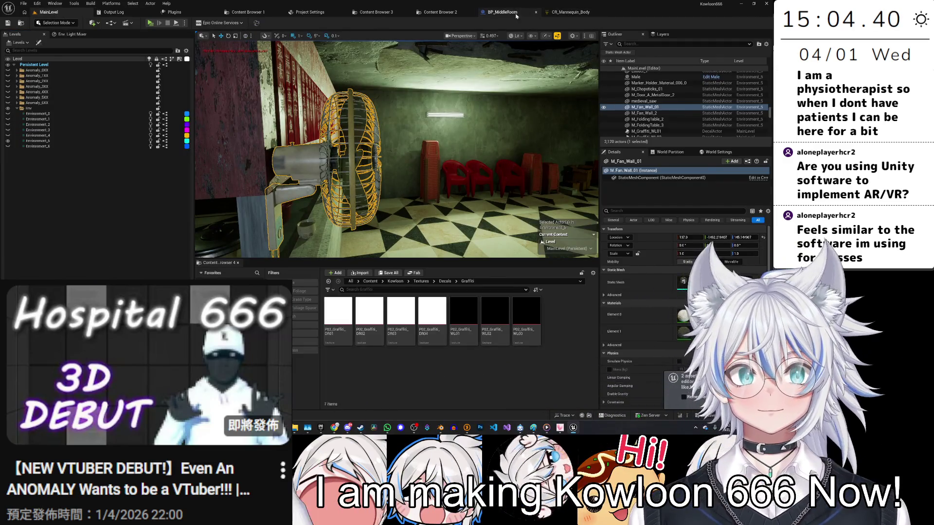
pyautogui.hotkey('ctrl', 'space')
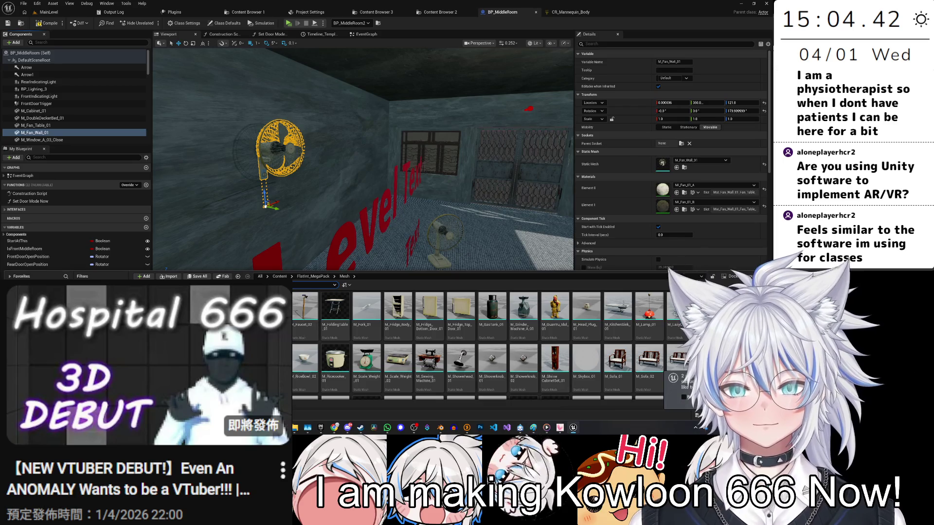
# Add M_Fridge_Body_01 to the room with its top and bottom doors attached to the body.
pyautogui.moveTo(423, 207); pyautogui.dragTo(426, 243)
pyautogui.moveTo(398, 307); pyautogui.dragTo(57, 62)
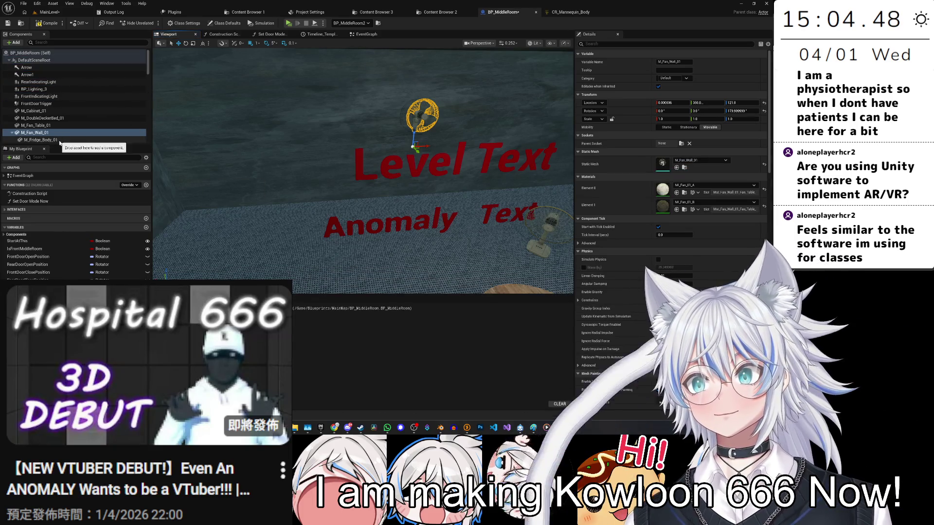
pyautogui.click(57, 73)
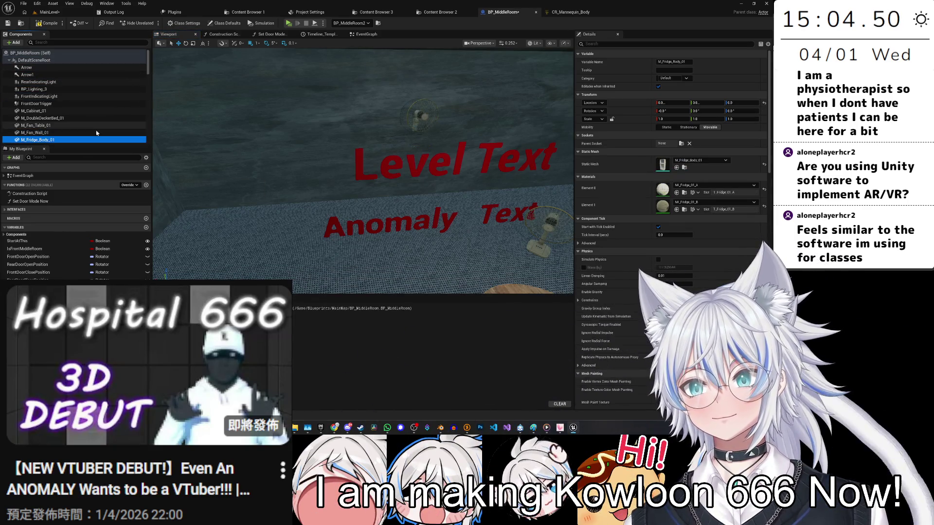
pyautogui.hotkey('ctrl', 'space')
pyautogui.moveTo(431, 312); pyautogui.dragTo(52, 140)
pyautogui.hotkey('ctrl', 'space')
pyautogui.moveTo(452, 314); pyautogui.dragTo(80, 123)
# Set the fridge's X to 70, then 141, beside the wooden cabinet, and add M_GasTank_01.
pyautogui.write('f')
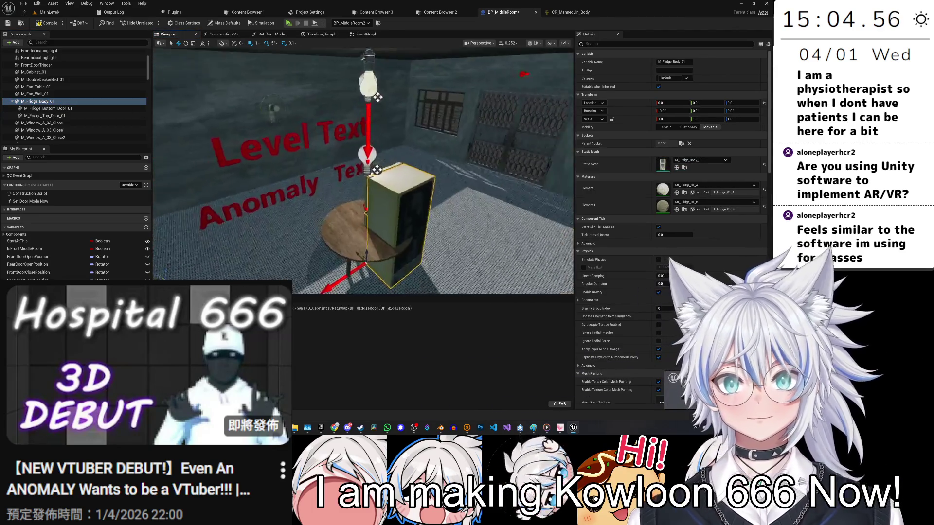
pyautogui.write('70')
pyautogui.press('Return')
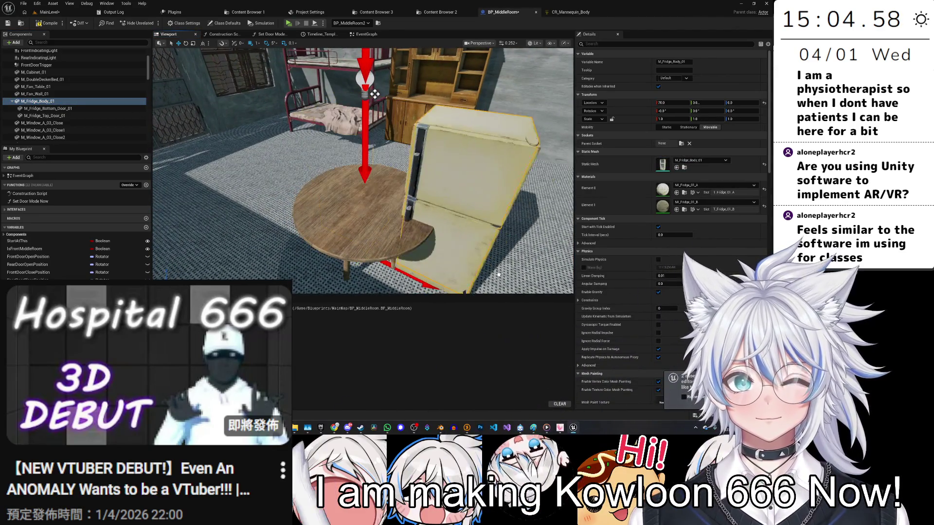
pyautogui.scroll(-5, 374, 94)
pyautogui.moveTo(370, 220); pyautogui.dragTo(430, 209)
pyautogui.hotkey('ctrl', 'space')
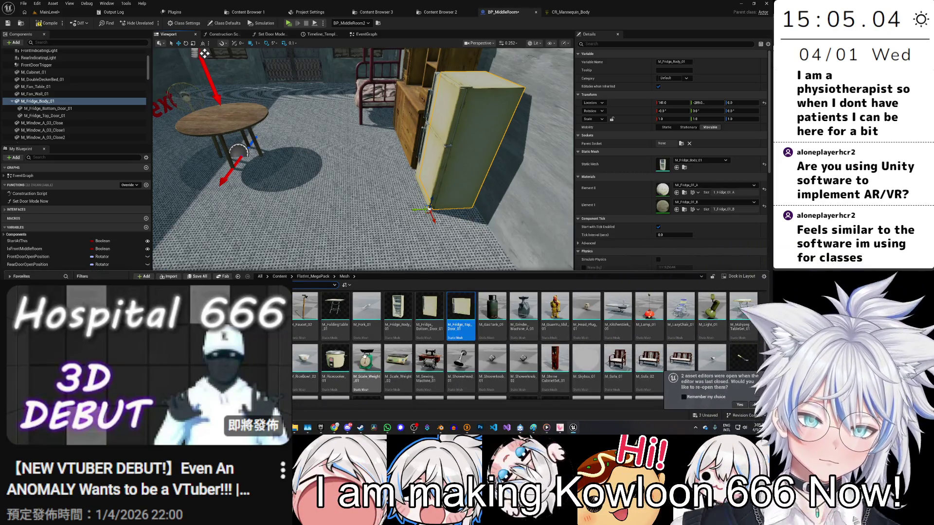
pyautogui.click(492, 316)
pyautogui.moveTo(397, 266)
pyautogui.mouseDown()
pyautogui.moveTo(78, 116)
pyautogui.moveTo(59, 61)
pyautogui.mouseUp()
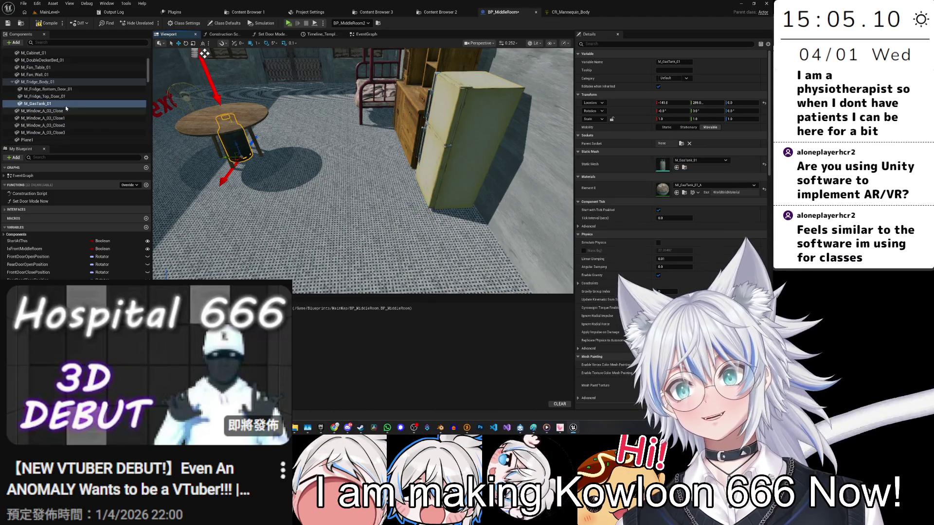
# Attach M_GasTank_01 to DefaultSceneRoot, frame it, and save the blueprint and level.
pyautogui.moveTo(39, 104); pyautogui.dragTo(51, 61)
pyautogui.click(62, 70)
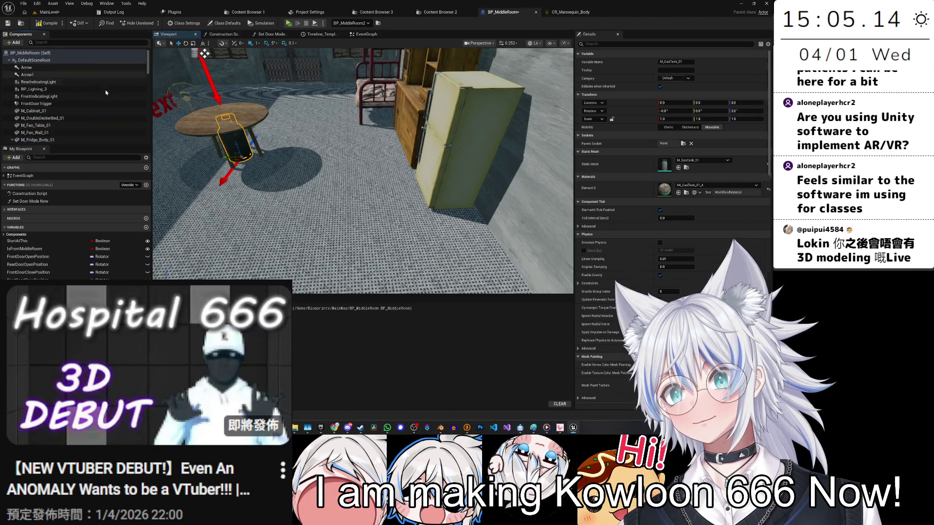
pyautogui.press('f')
pyautogui.hotkey('ctrl', 'shift', 's')
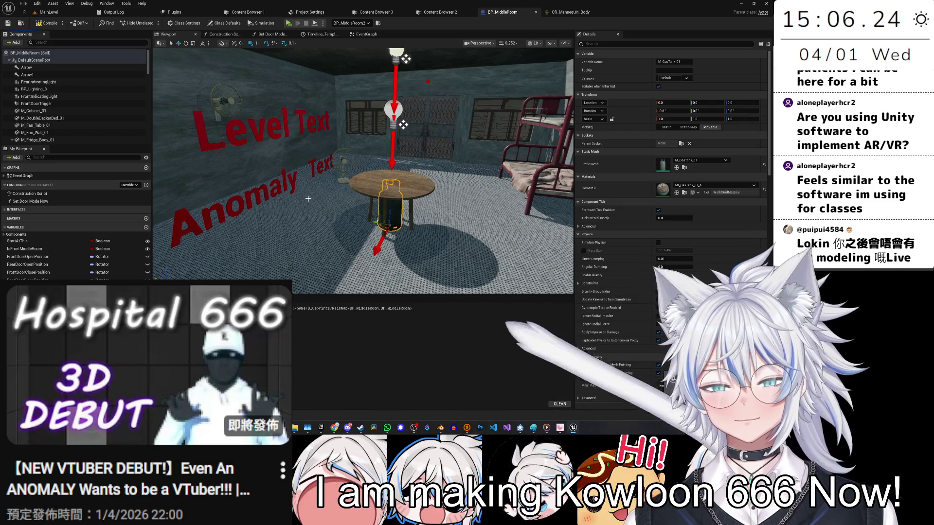
# Move the M_Fan_Table_01 table fan to a new spot beside the table.
pyautogui.moveTo(408, 256)
pyautogui.mouseDown()
pyautogui.moveTo(292, 253)
pyautogui.moveTo(369, 254)
pyautogui.moveTo(321, 251)
pyautogui.moveTo(331, 248)
pyautogui.mouseUp()
pyautogui.moveTo(369, 68); pyautogui.dragTo(382, 52)
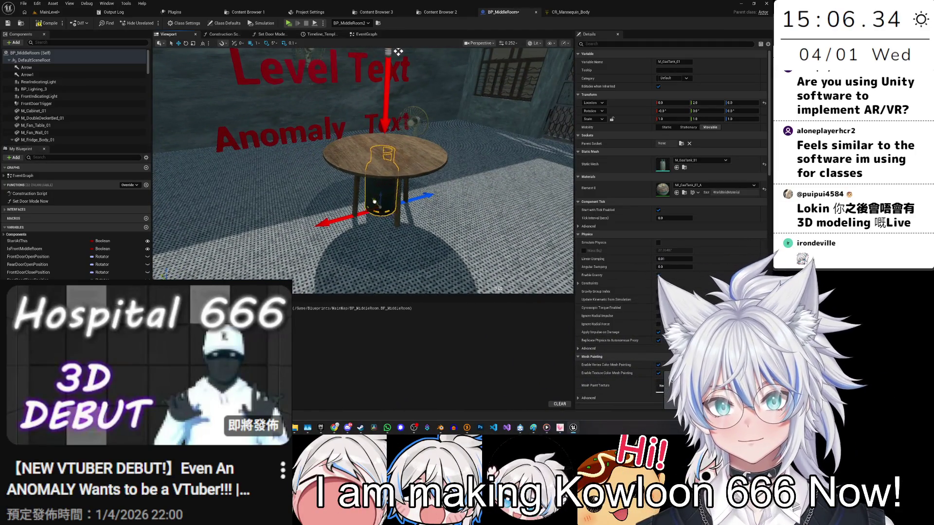
pyautogui.moveTo(398, 52)
pyautogui.mouseDown()
pyautogui.moveTo(364, 253)
pyautogui.moveTo(377, 216)
pyautogui.moveTo(441, 273)
pyautogui.moveTo(465, 224)
pyautogui.moveTo(334, 247)
pyautogui.mouseUp()
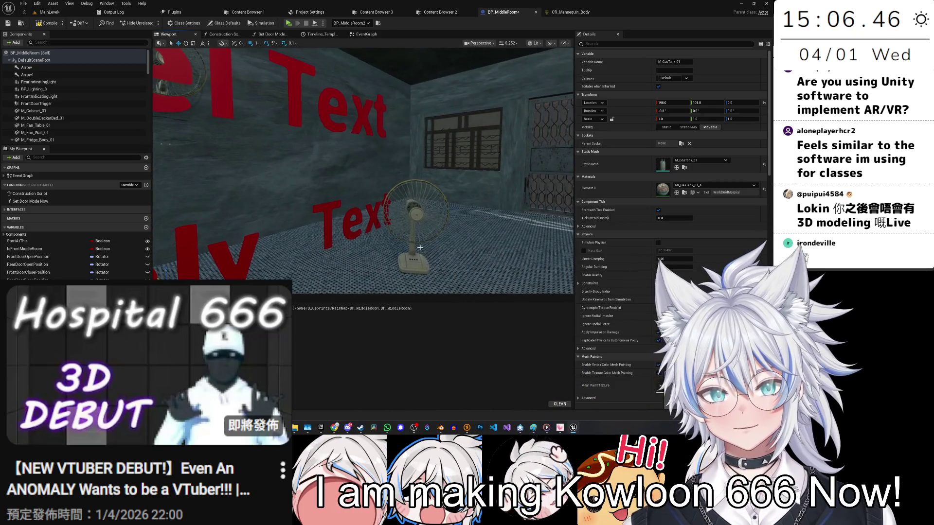
pyautogui.click(416, 214)
pyautogui.moveTo(416, 214); pyautogui.dragTo(378, 240)
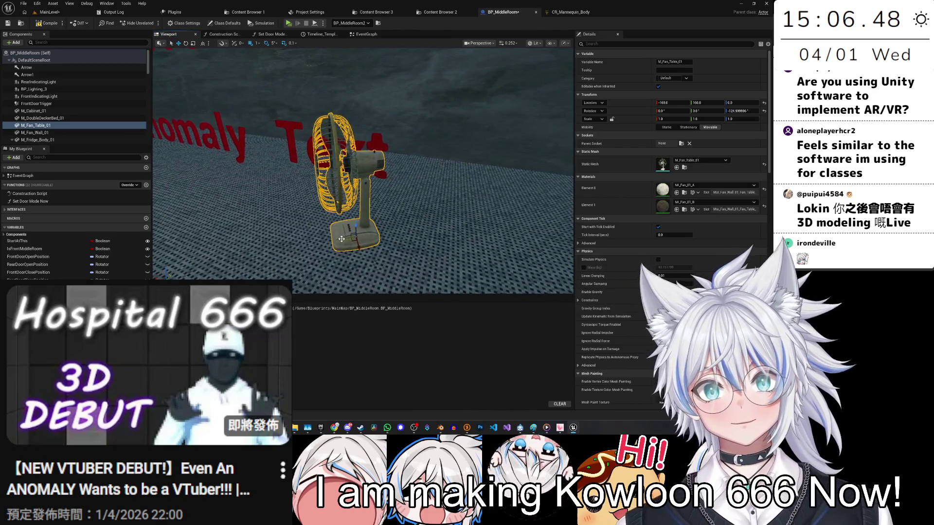
pyautogui.moveTo(494, 222)
pyautogui.mouseDown()
pyautogui.moveTo(208, 240)
pyautogui.moveTo(239, 246)
pyautogui.moveTo(359, 208)
pyautogui.moveTo(386, 234)
pyautogui.moveTo(479, 105)
pyautogui.mouseUp()
# Look over the cabinet, fridge, table and bed, then switch to the MainLevel editor.
pyautogui.moveTo(394, 246); pyautogui.dragTo(394, 209)
pyautogui.moveTo(401, 244); pyautogui.dragTo(358, 194)
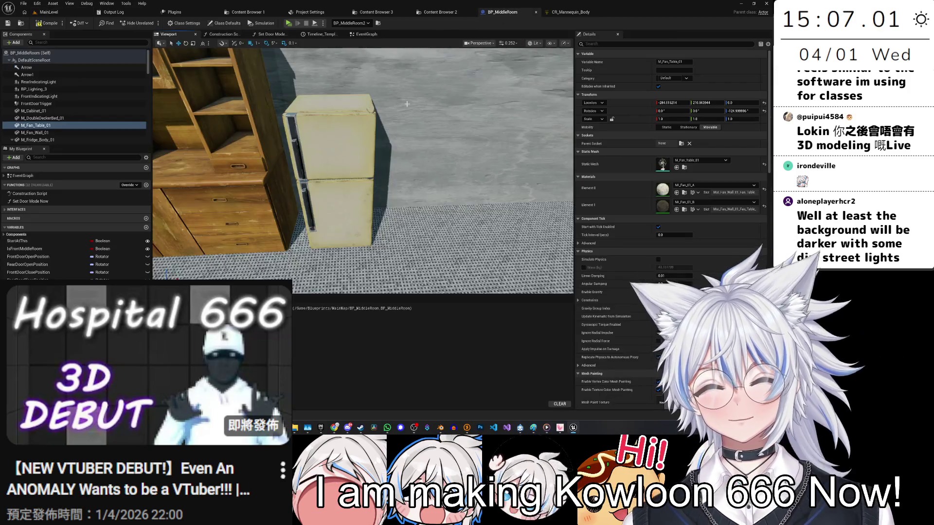
pyautogui.moveTo(407, 103); pyautogui.dragTo(379, 143)
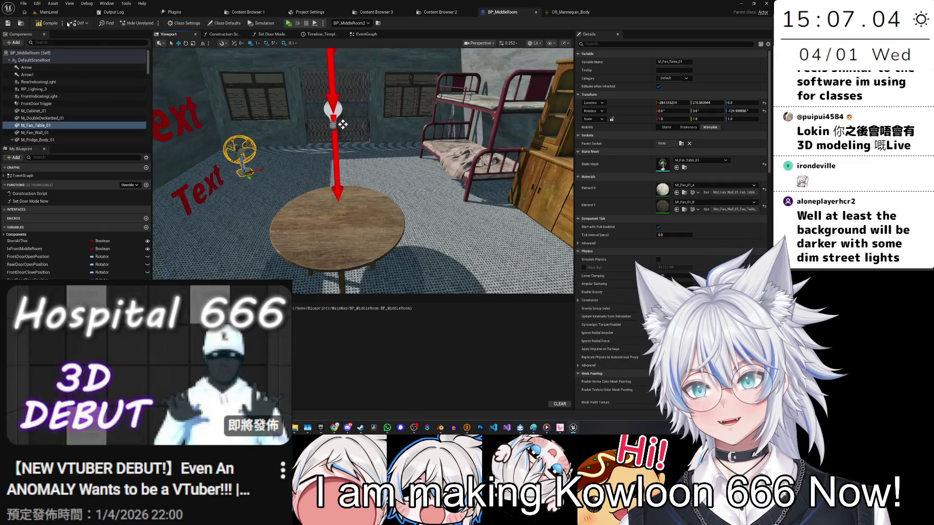
pyautogui.click(49, 12)
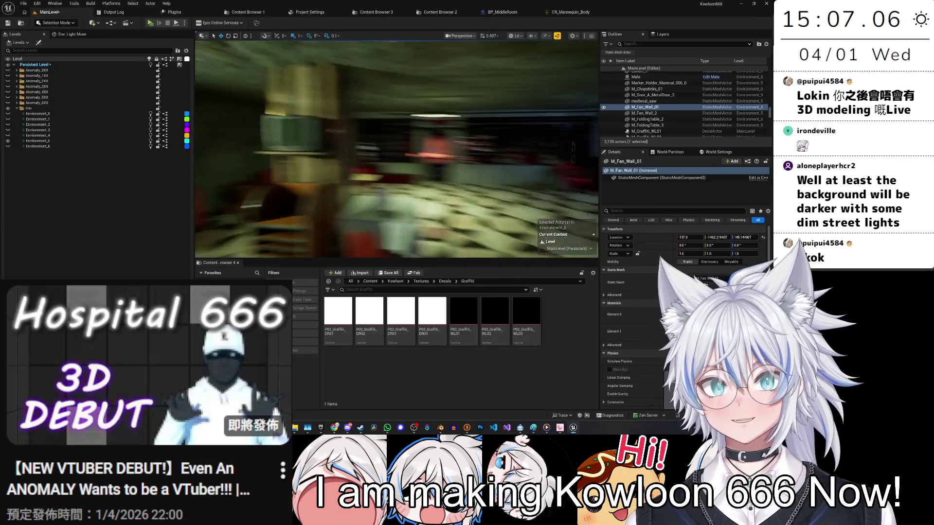
# Fly the MainLevel camera down the dark corridors, then return to the BP_MiddleRoom blueprint.
pyautogui.moveTo(404, 188); pyautogui.dragTo(408, 200)
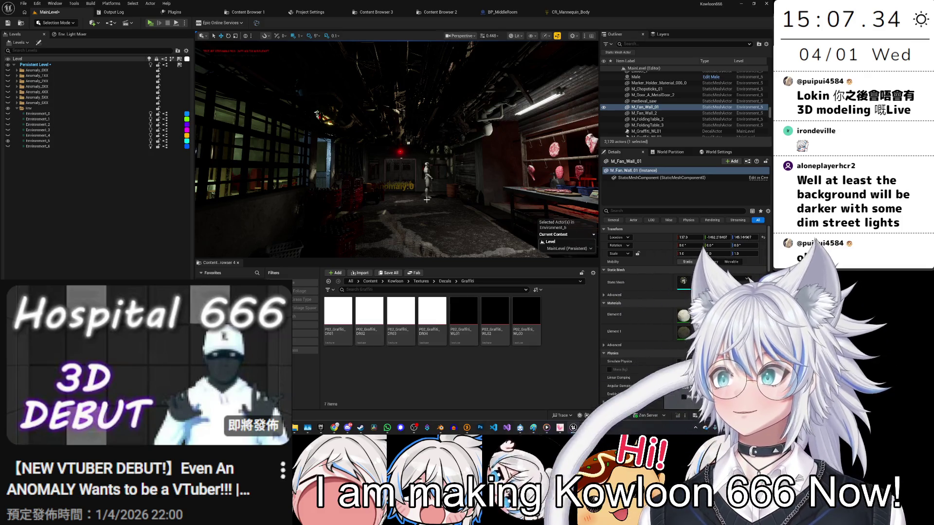
pyautogui.moveTo(427, 200)
pyautogui.mouseDown()
pyautogui.moveTo(413, 190)
pyautogui.moveTo(404, 199)
pyautogui.moveTo(331, 194)
pyautogui.moveTo(401, 106)
pyautogui.mouseUp()
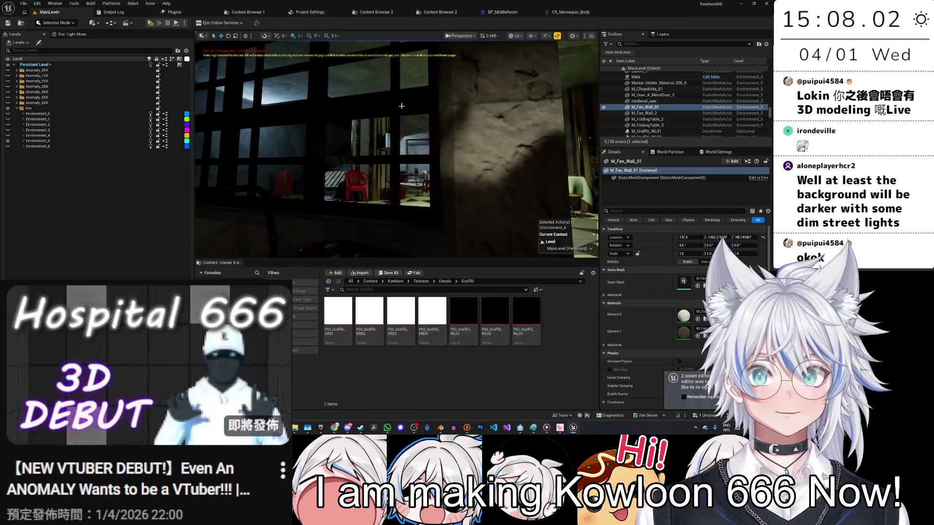
pyautogui.click(503, 12)
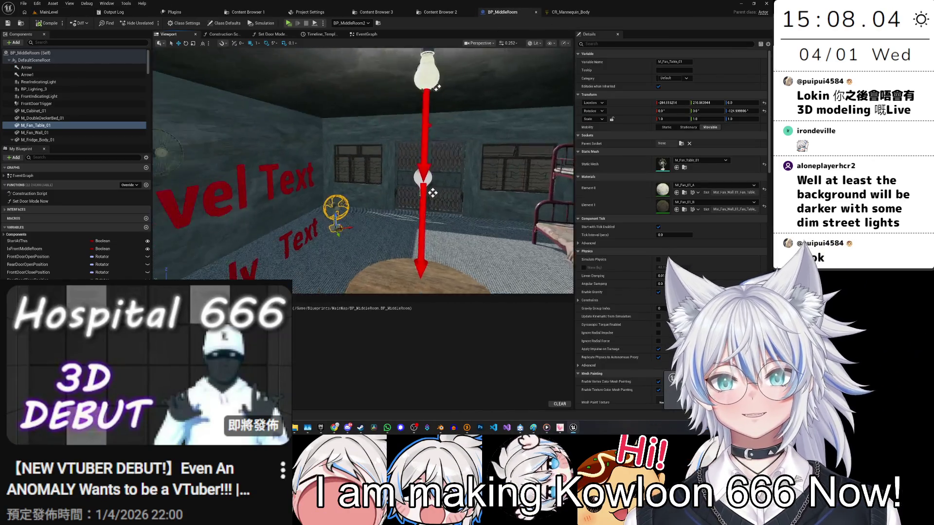
# Find M_Sofa_02 in the Content Drawer and add it to BP_MiddleRoom's components.
pyautogui.moveTo(308, 169); pyautogui.dragTo(355, 49)
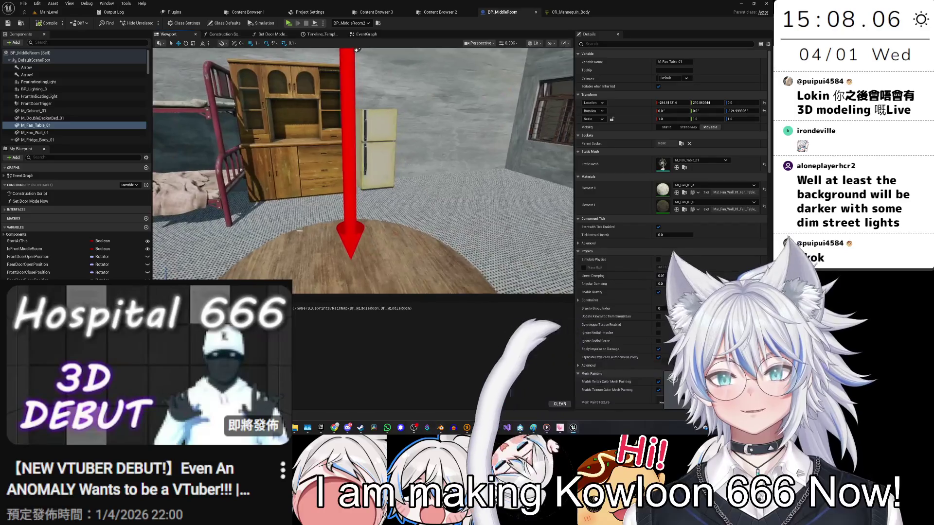
pyautogui.hotkey('ctrl', 'space')
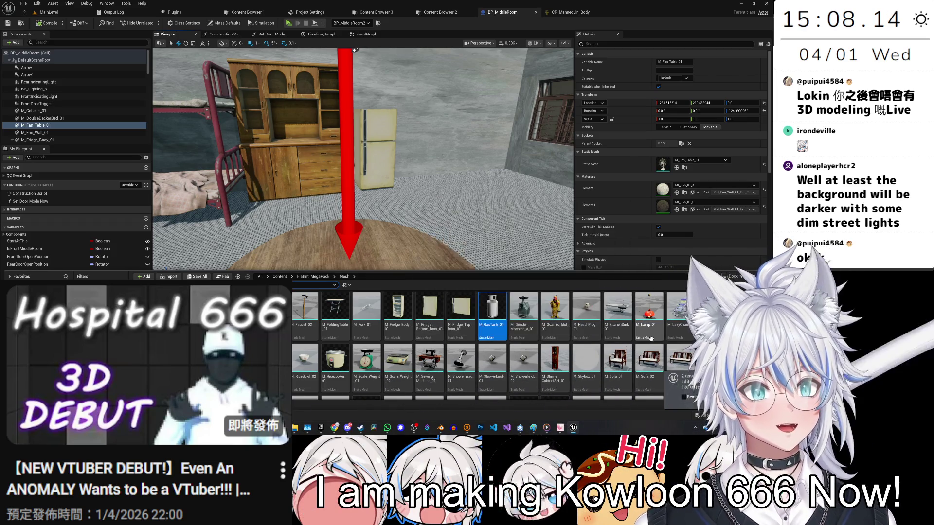
pyautogui.hotkey('ctrl', 'space')
pyautogui.moveTo(370, 195); pyautogui.dragTo(377, 261)
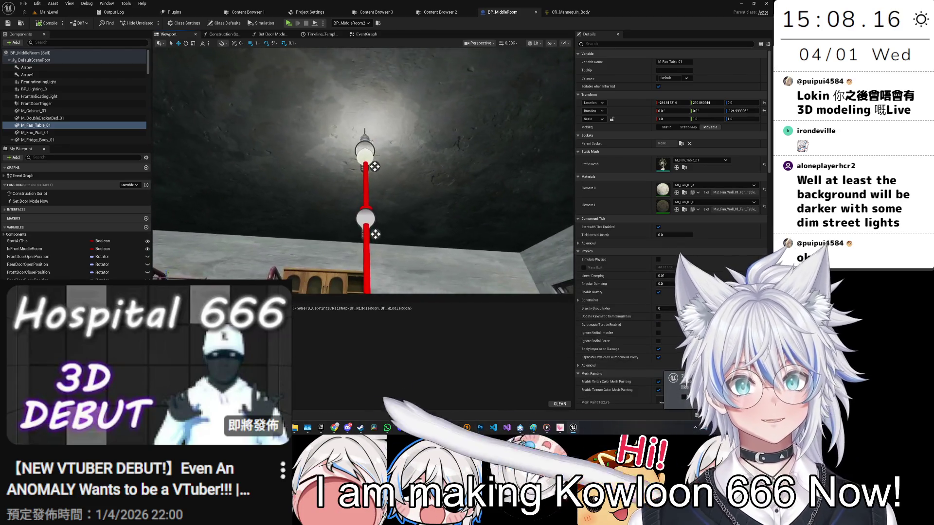
pyautogui.press('f')
pyautogui.hotkey('ctrl', 'space')
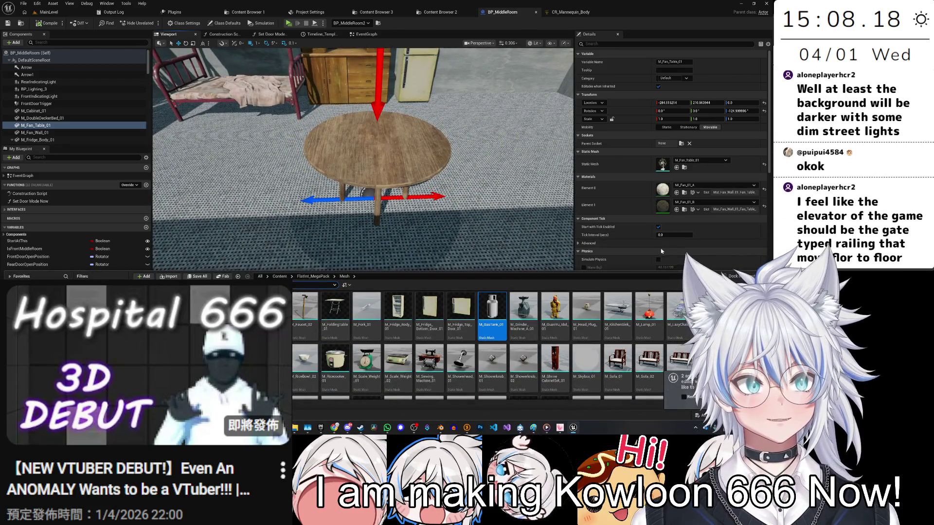
pyautogui.scroll(-1, 658, 308)
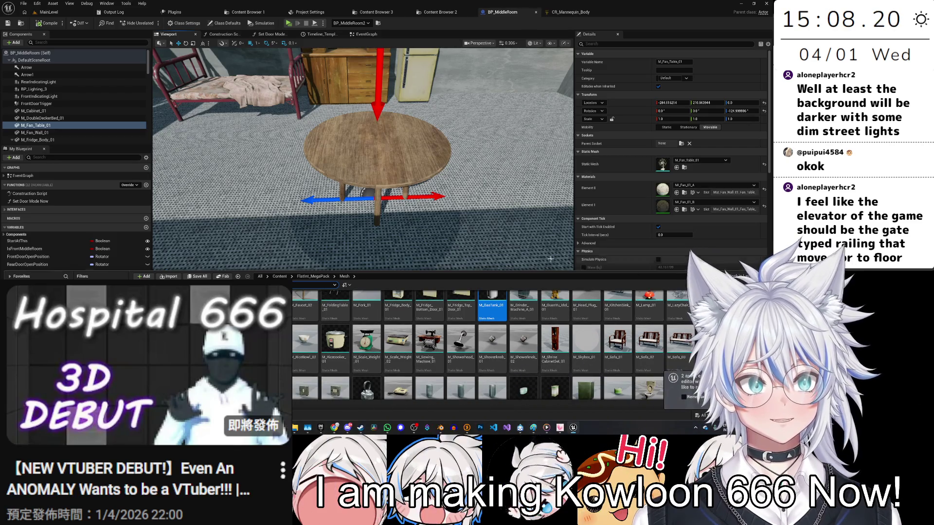
pyautogui.click(661, 332)
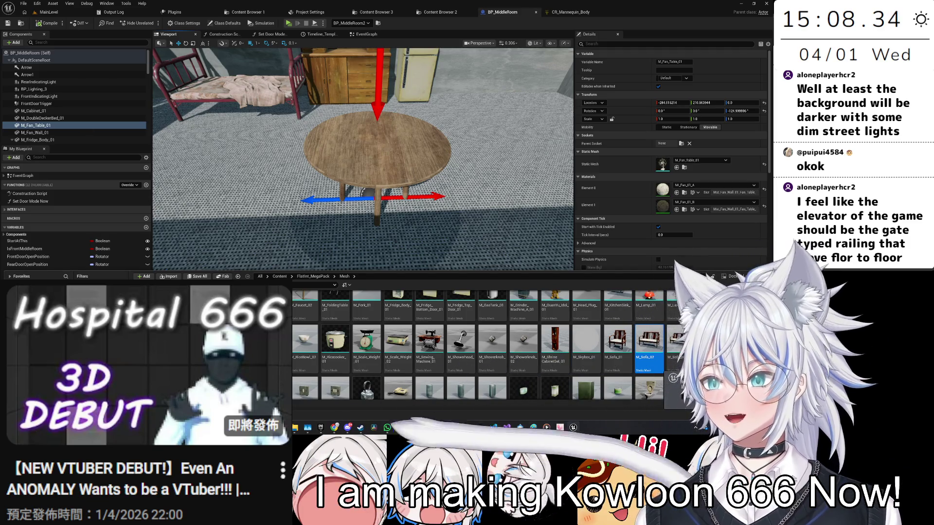
pyautogui.moveTo(372, 165); pyautogui.dragTo(496, 202)
pyautogui.moveTo(649, 340)
pyautogui.mouseDown()
pyautogui.moveTo(341, 145)
pyautogui.moveTo(44, 125)
pyautogui.mouseUp()
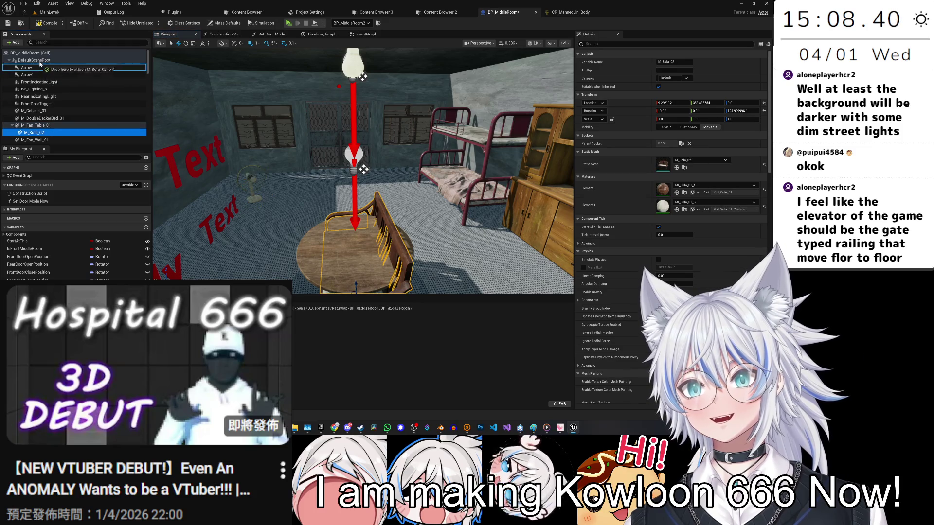
# Place the sofa beside the fridge, save the blueprint, and return to MainLevel.
pyautogui.moveTo(300, 206)
pyautogui.mouseDown()
pyautogui.moveTo(300, 176)
pyautogui.moveTo(300, 218)
pyautogui.moveTo(291, 209)
pyautogui.mouseUp()
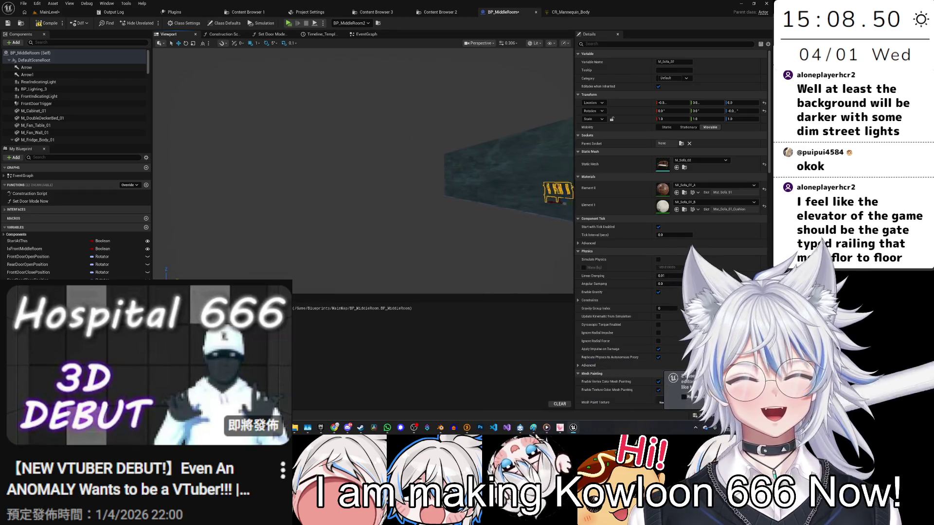
pyautogui.press('f')
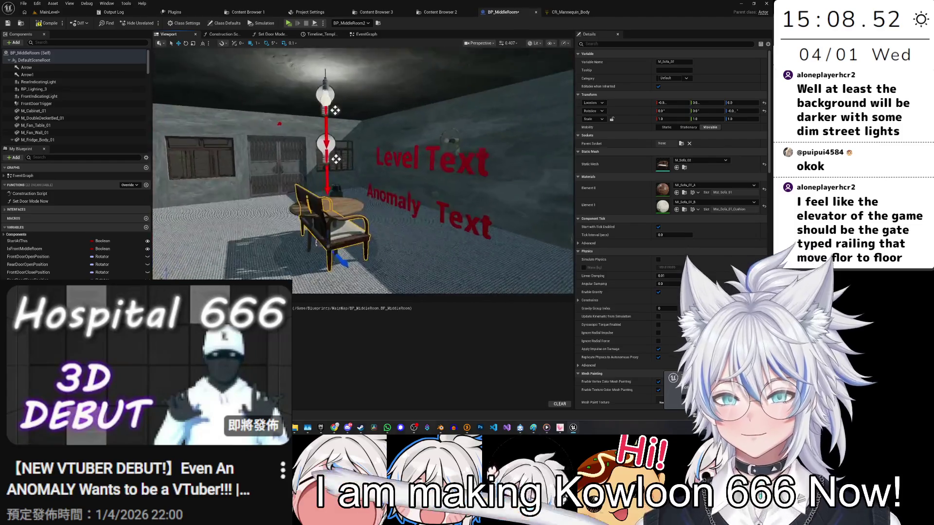
pyautogui.moveTo(307, 92)
pyautogui.mouseDown()
pyautogui.moveTo(360, 219)
pyautogui.moveTo(542, 149)
pyautogui.moveTo(454, 124)
pyautogui.mouseUp()
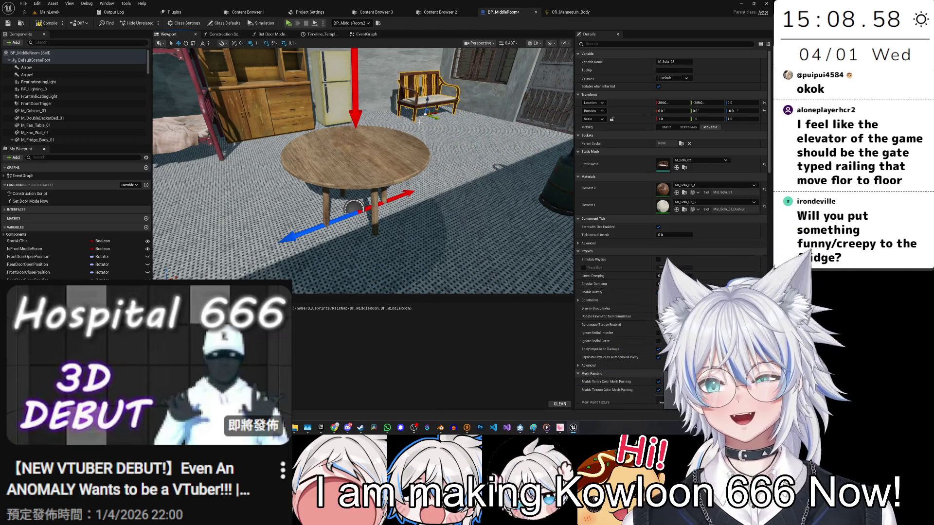
pyautogui.press('f')
pyautogui.moveTo(447, 215)
pyautogui.mouseDown()
pyautogui.moveTo(438, 209)
pyautogui.moveTo(447, 215)
pyautogui.mouseUp()
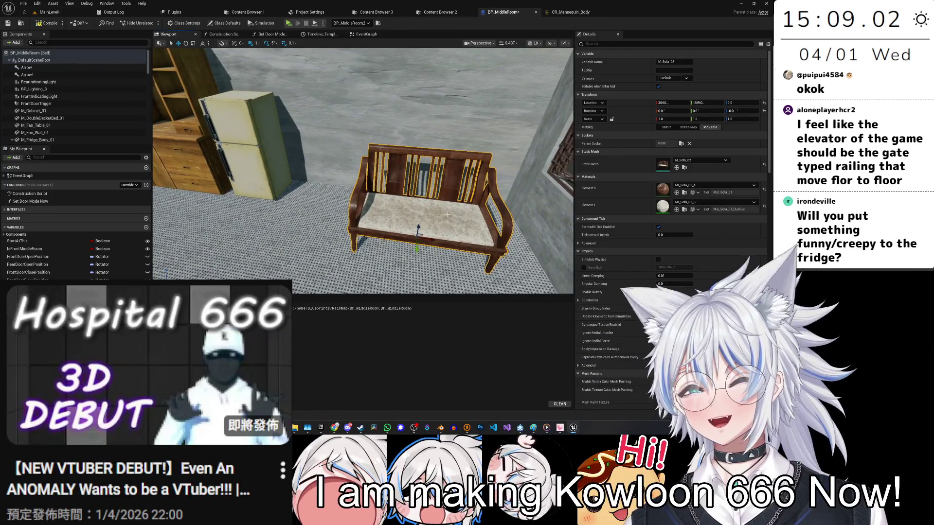
pyautogui.moveTo(355, 222); pyautogui.dragTo(361, 180)
pyautogui.hotkey('ctrl', 's')
pyautogui.click(49, 12)
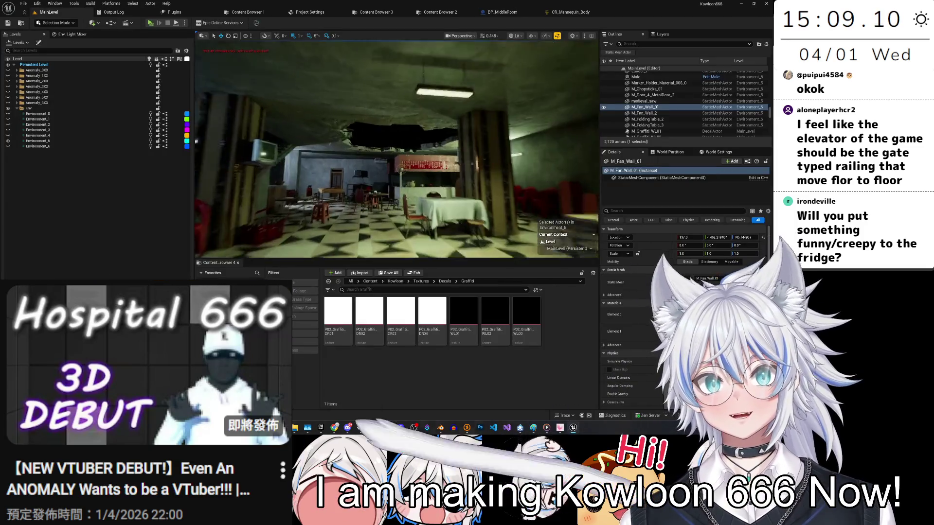
# Fly through MainLevel, inspecting the shop fridge SM_ShopFrige_A_4 and the neon sign.
pyautogui.moveTo(396, 149); pyautogui.dragTo(369, 149)
pyautogui.scroll(1, 370, 149)
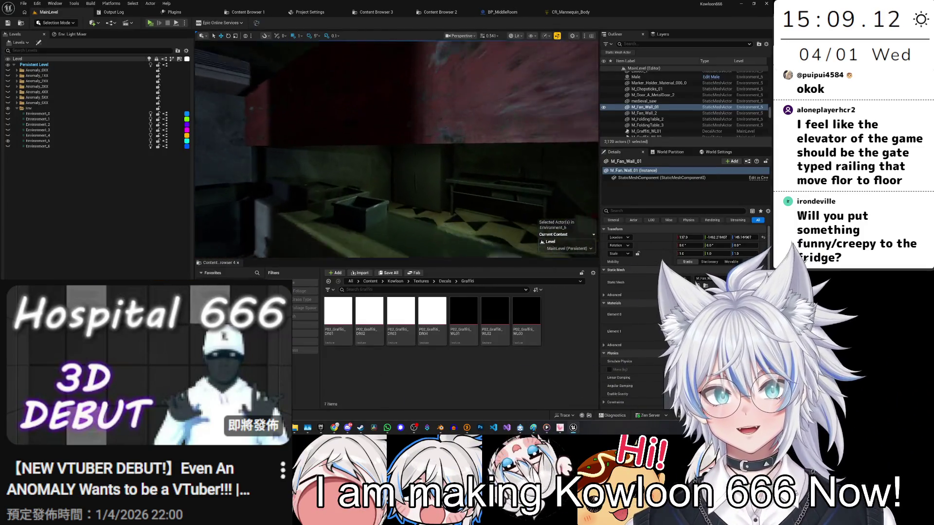
pyautogui.click(448, 152)
pyautogui.moveTo(447, 152)
pyautogui.mouseDown()
pyautogui.moveTo(447, 161)
pyautogui.moveTo(409, 168)
pyautogui.moveTo(384, 156)
pyautogui.moveTo(416, 178)
pyautogui.mouseUp()
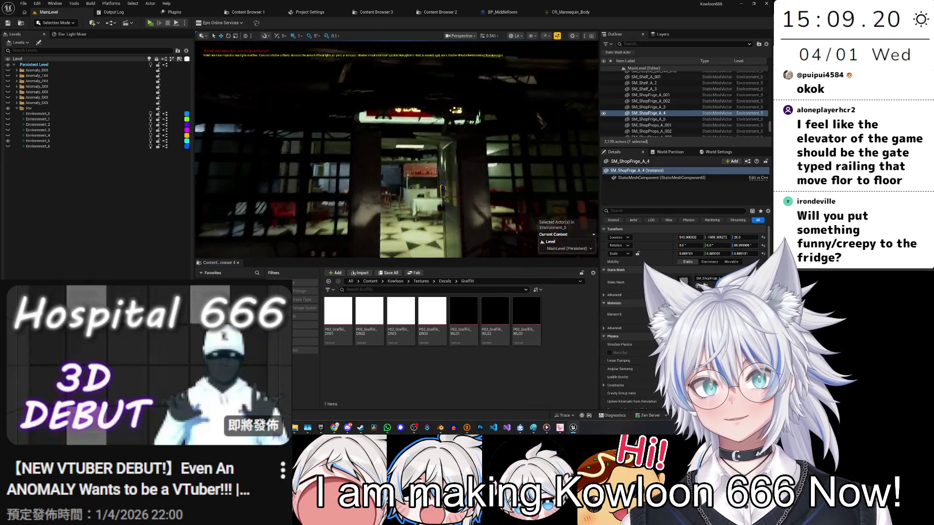
pyautogui.click(398, 140)
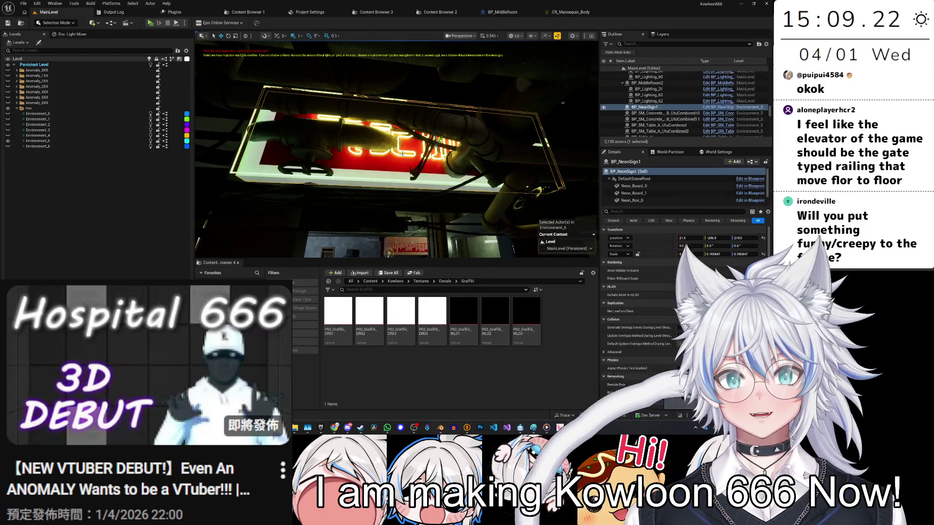
pyautogui.press('f')
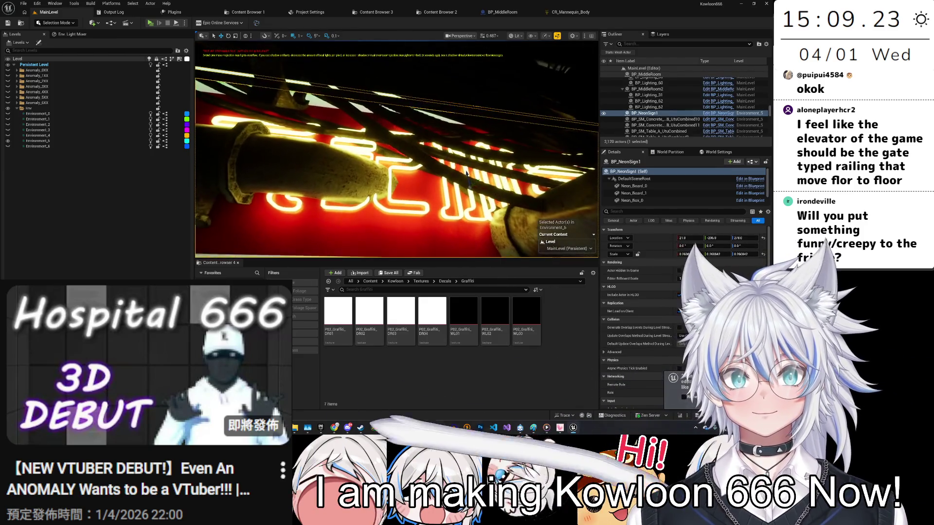
pyautogui.moveTo(466, 173); pyautogui.dragTo(510, 165)
# Delete BP_CableSet_6 through BP_CableSet_9, then undo the deletion.
pyautogui.click(413, 155)
pyautogui.click(666, 104)
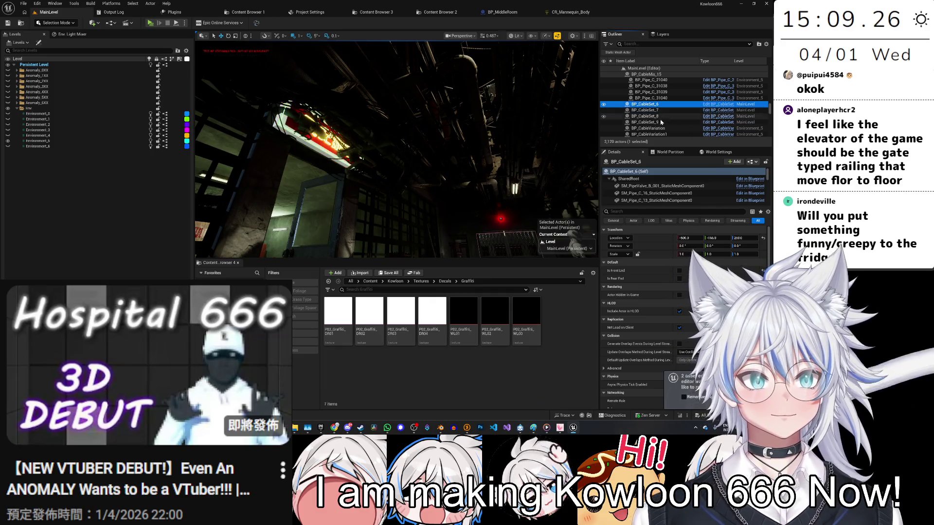
pyautogui.keyDown('shift'); pyautogui.click(666, 122); pyautogui.keyUp('shift')
pyautogui.press('Delete')
pyautogui.click(51, 114)
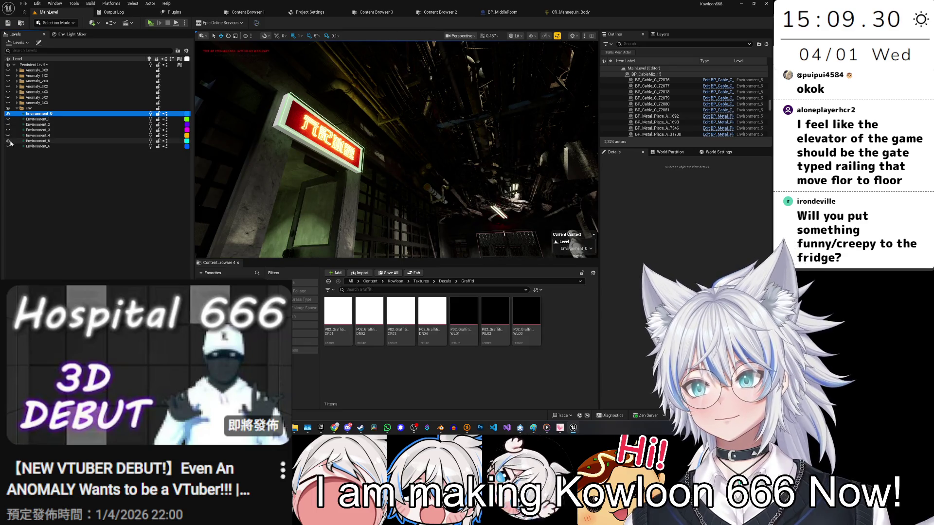
pyautogui.hotkey('ctrl', 'z')
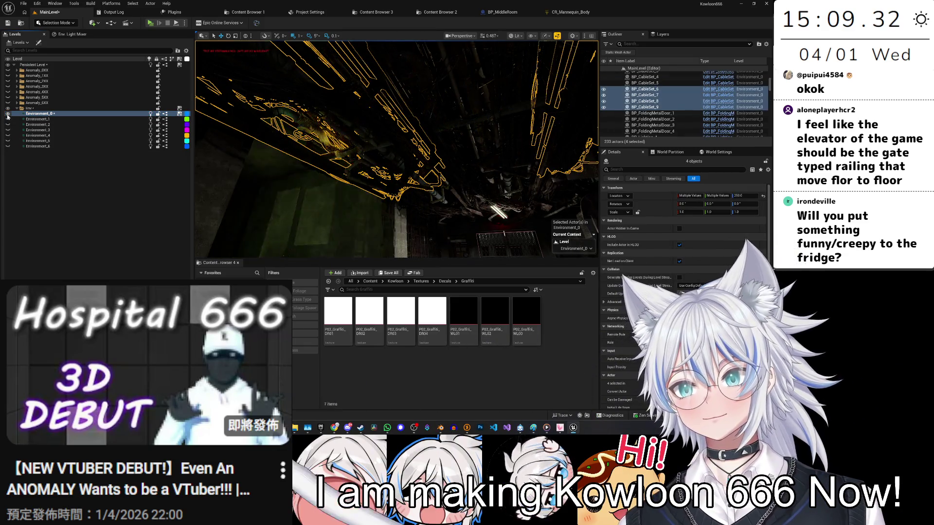
# Hide Environment_0, save in Unlit view, then show Environment_5 and return to Lit shading.
pyautogui.click(7, 113)
pyautogui.click(516, 36)
pyautogui.click(529, 66)
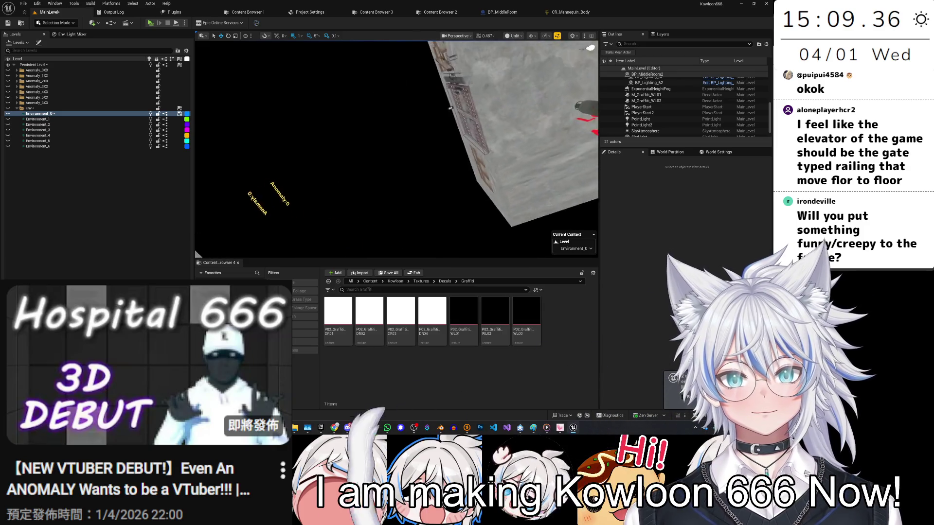
pyautogui.hotkey('ctrl', 's')
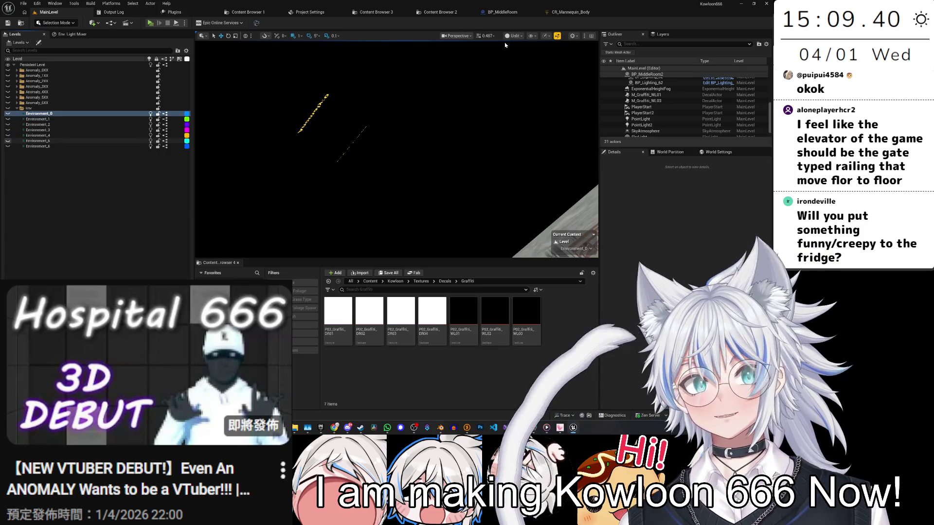
pyautogui.click(8, 141)
pyautogui.click(513, 35)
pyautogui.click(518, 59)
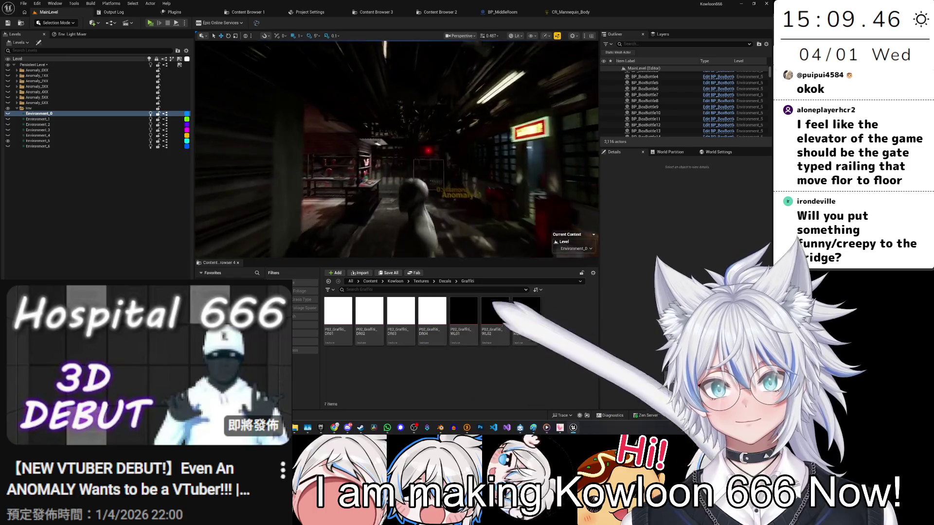
# Fly through the red-signed storefront into the restaurant to inspect the food plates.
pyautogui.moveTo(397, 146); pyautogui.dragTo(370, 141)
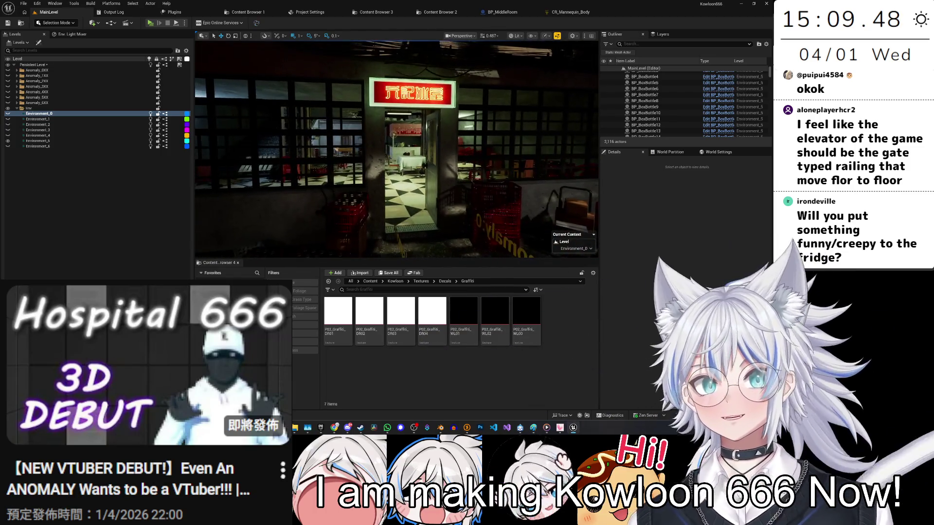
pyautogui.moveTo(397, 146)
pyautogui.mouseDown()
pyautogui.moveTo(392, 107)
pyautogui.moveTo(340, 109)
pyautogui.mouseUp()
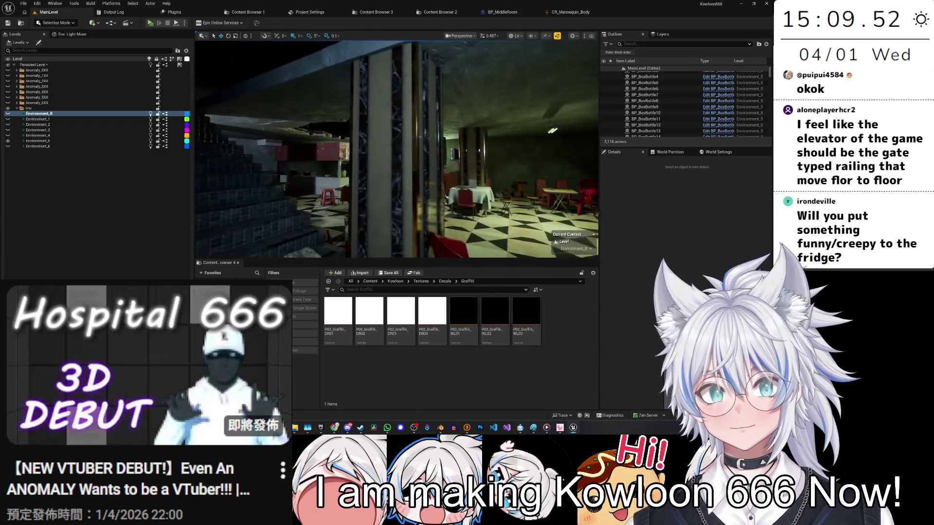
pyautogui.moveTo(341, 109)
pyautogui.mouseDown()
pyautogui.moveTo(370, 112)
pyautogui.moveTo(331, 103)
pyautogui.mouseUp()
pyautogui.scroll(-2, 396, 149)
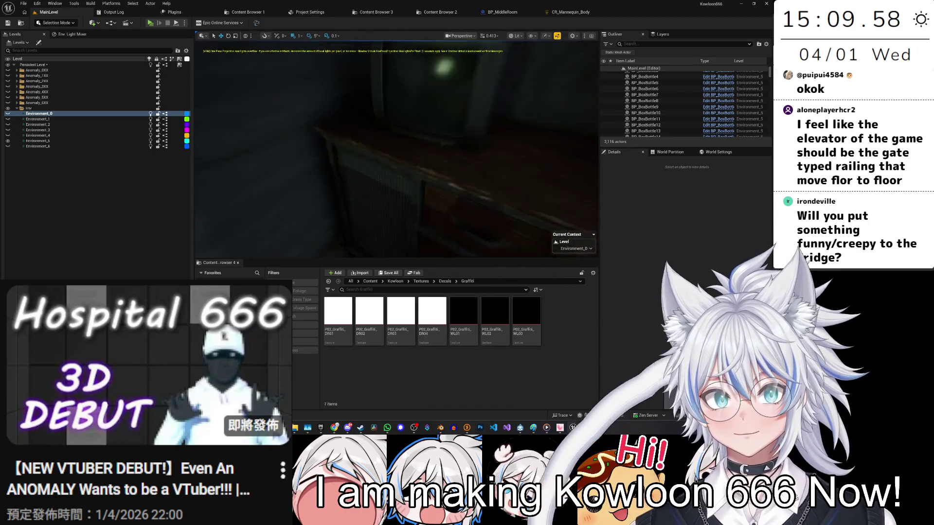
pyautogui.moveTo(331, 102); pyautogui.dragTo(350, 97)
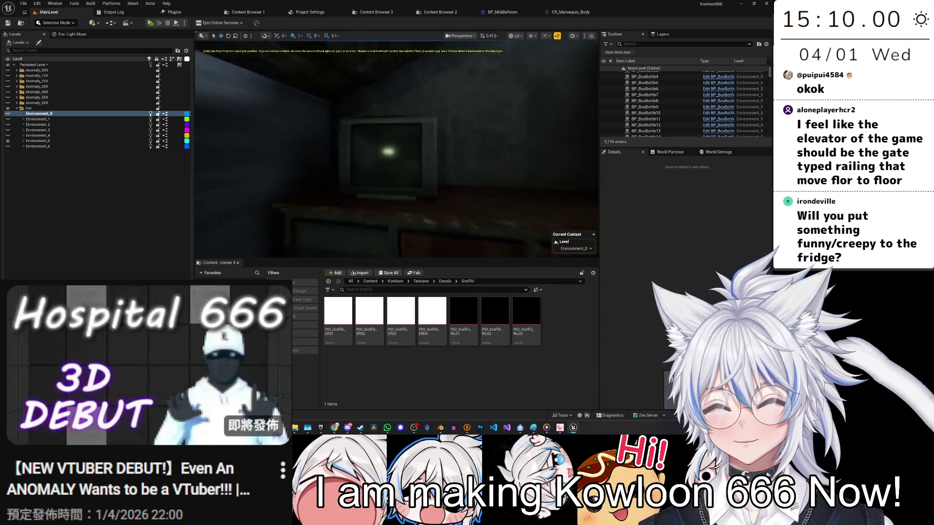
pyautogui.moveTo(350, 97)
pyautogui.mouseDown()
pyautogui.moveTo(335, 126)
pyautogui.moveTo(346, 121)
pyautogui.moveTo(351, 137)
pyautogui.mouseUp()
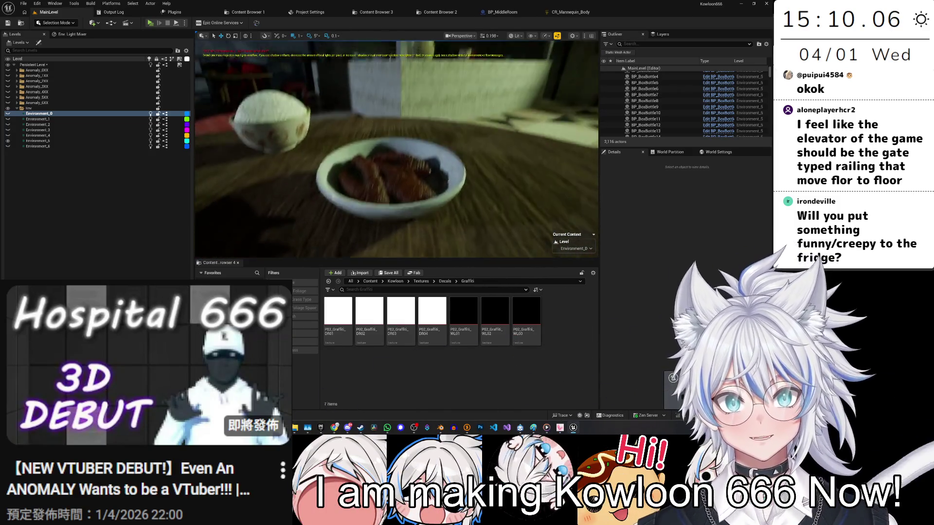
pyautogui.moveTo(350, 136)
pyautogui.mouseDown()
pyautogui.moveTo(347, 148)
pyautogui.moveTo(346, 118)
pyautogui.mouseUp()
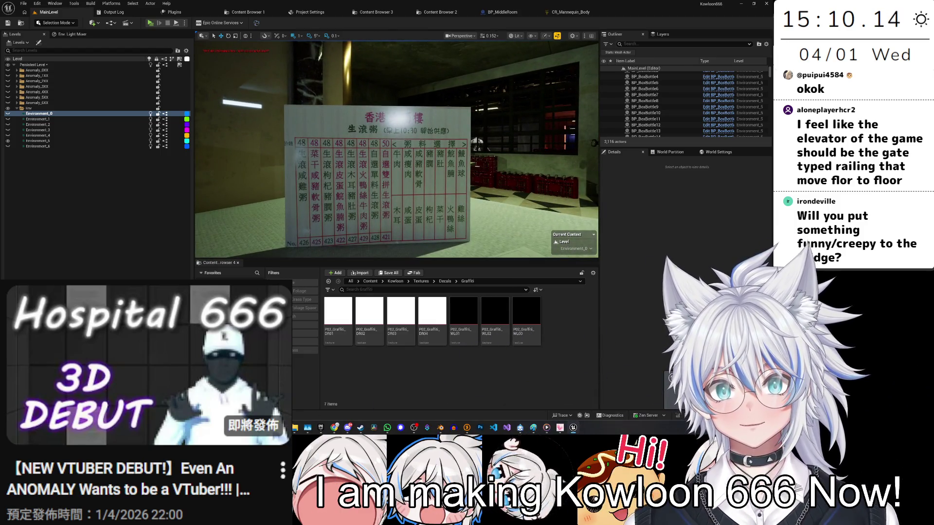
pyautogui.moveTo(347, 118)
pyautogui.mouseDown()
pyautogui.moveTo(343, 129)
pyautogui.moveTo(321, 127)
pyautogui.moveTo(360, 129)
pyautogui.moveTo(341, 129)
pyautogui.mouseUp()
# Continue past the gate into the bulb-lit room with the cabinet, bunk bed and fridge.
pyautogui.moveTo(486, 136)
pyautogui.mouseDown()
pyautogui.moveTo(487, 117)
pyautogui.moveTo(486, 135)
pyautogui.mouseUp()
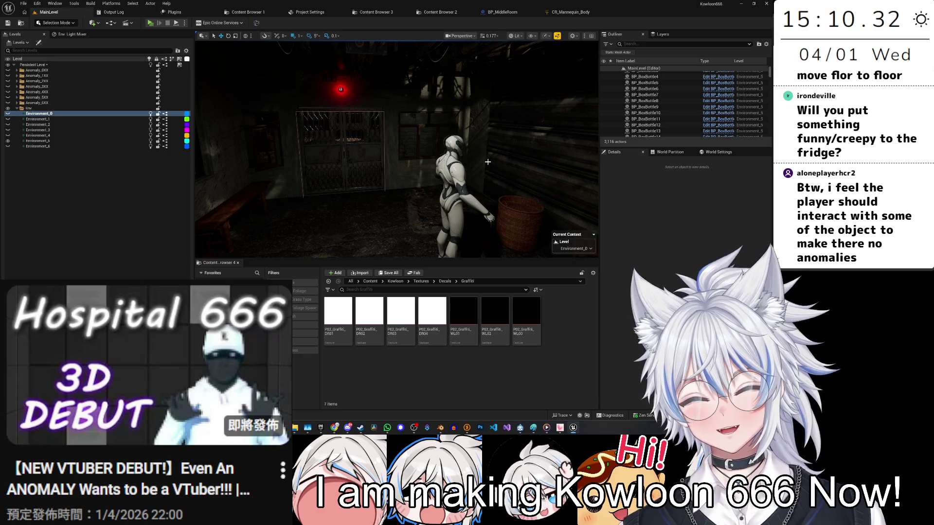
pyautogui.scroll(2, 448, 177)
pyautogui.press('w')
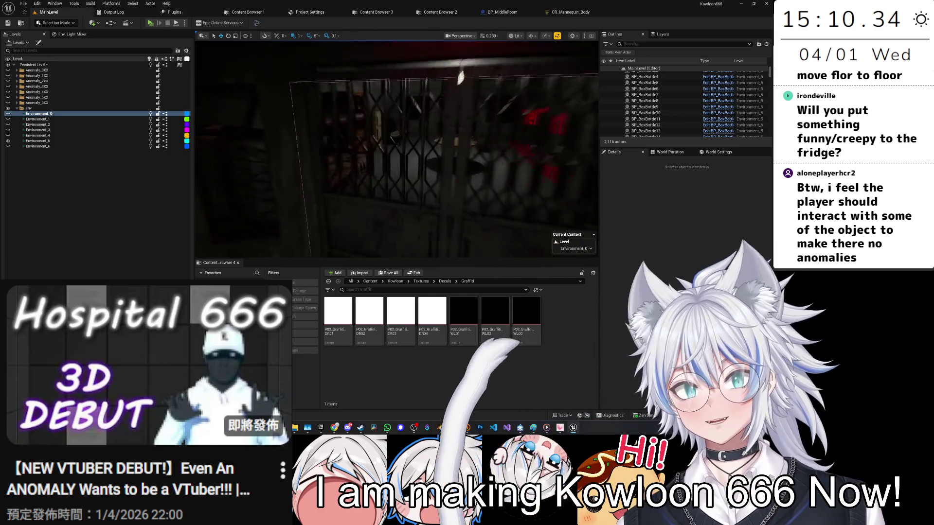
pyautogui.press('w')
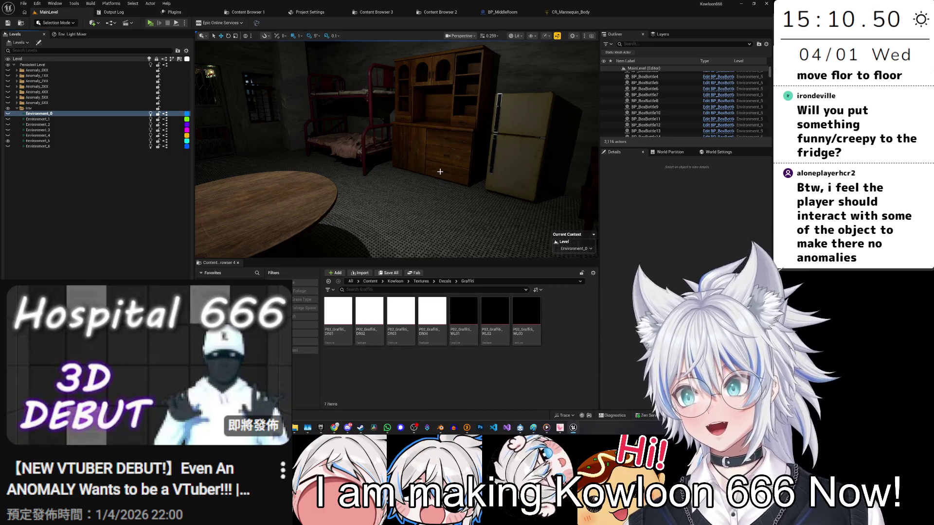
pyautogui.moveTo(460, 177); pyautogui.dragTo(460, 177)
# Fly on past the red-barrel corridor to the red Text decal room, then open BP_MiddleRoom.
pyautogui.moveTo(408, 209); pyautogui.dragTo(409, 209)
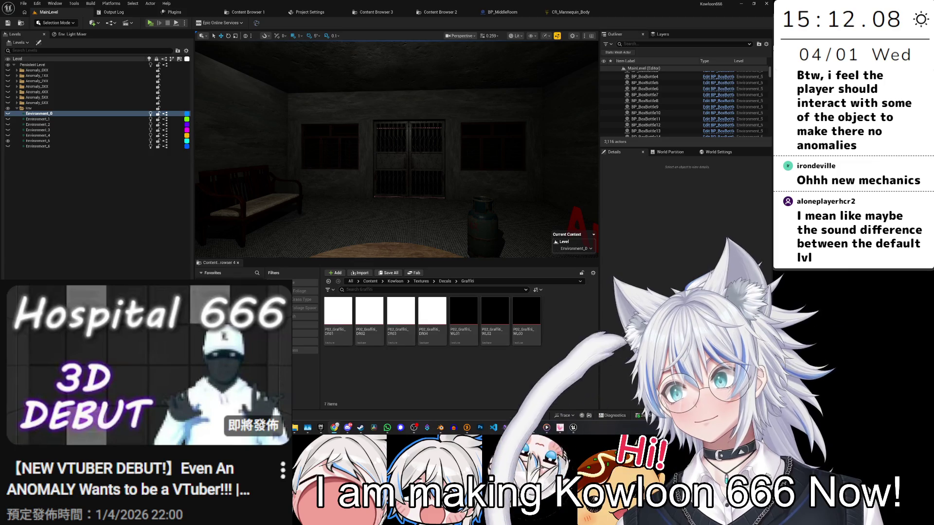
pyautogui.press('w')
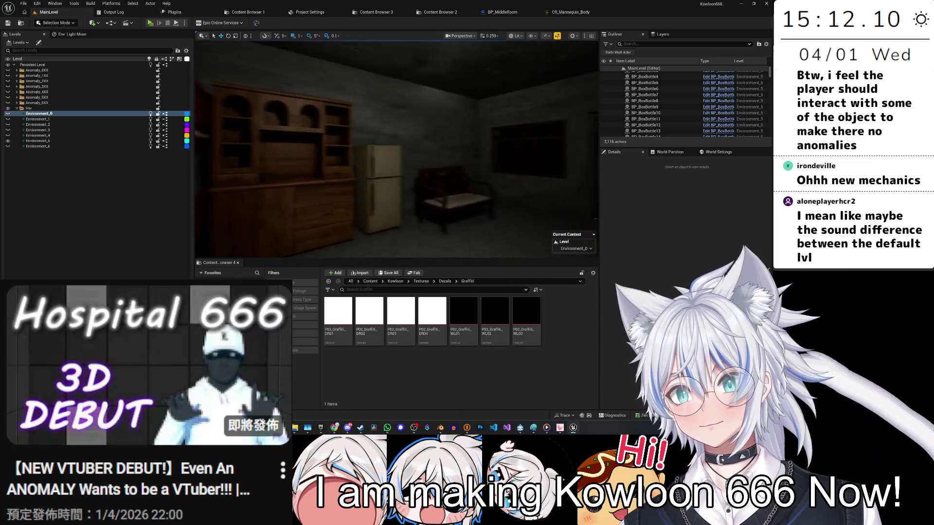
pyautogui.press('w')
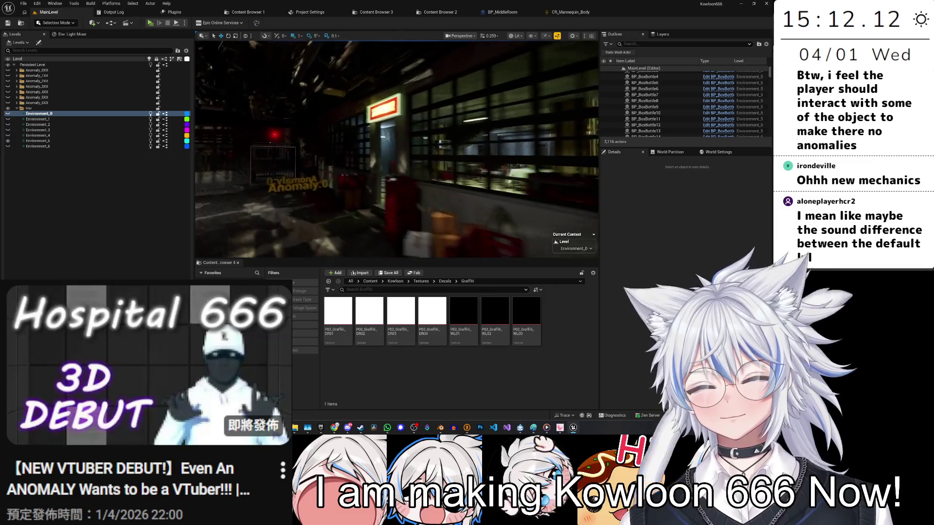
pyautogui.press('w')
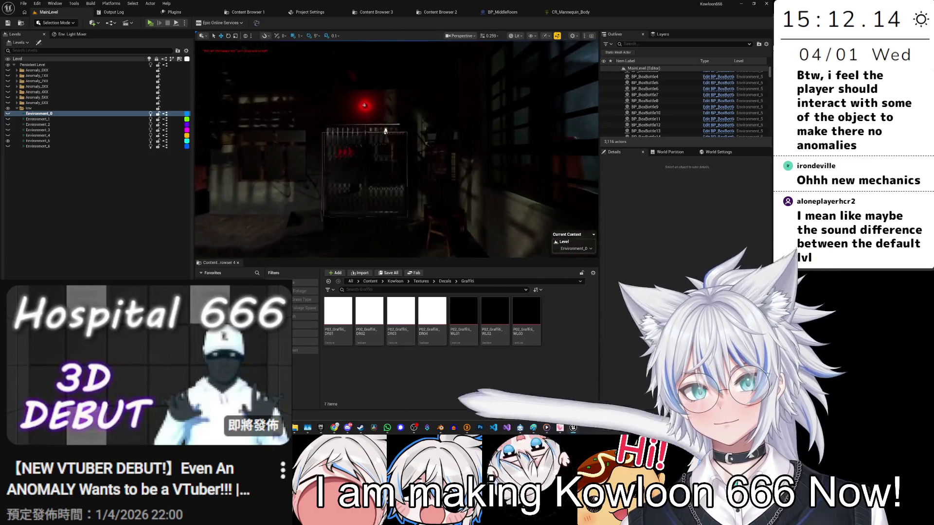
pyautogui.press('w')
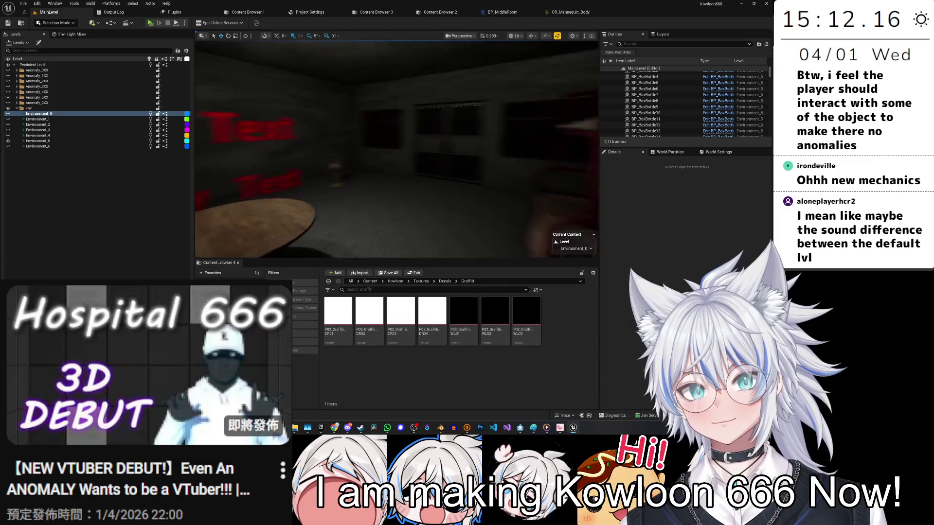
pyautogui.press('w')
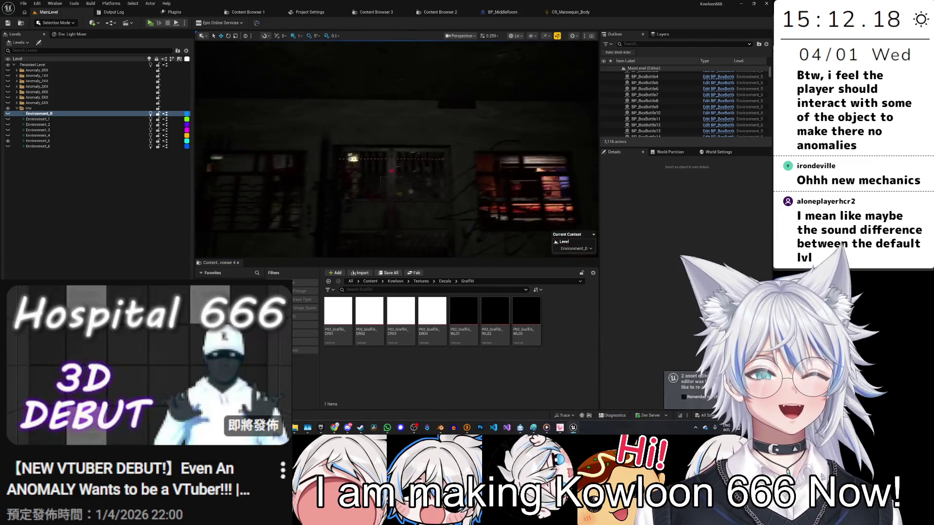
pyautogui.click(515, 13)
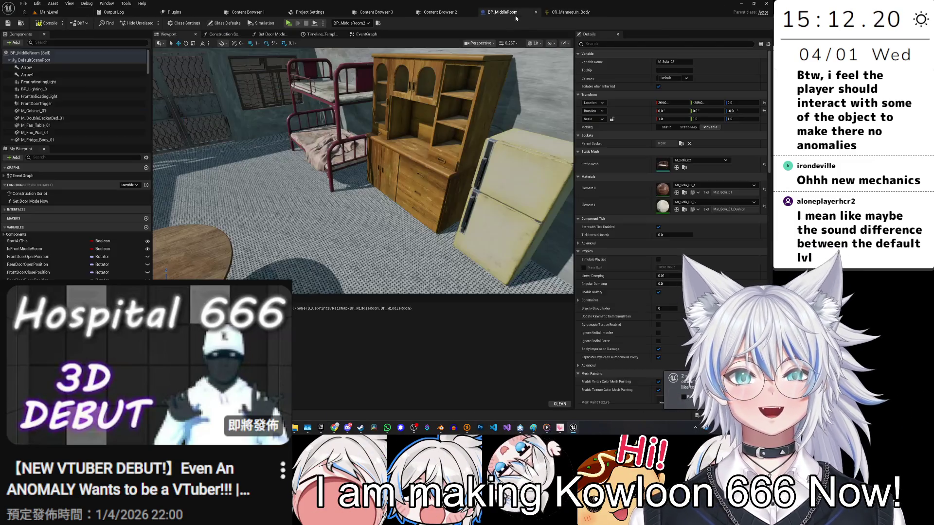
# Slide the M_Sofa_02 sofa along Y to -320, then go back to MainLevel.
pyautogui.press('w')
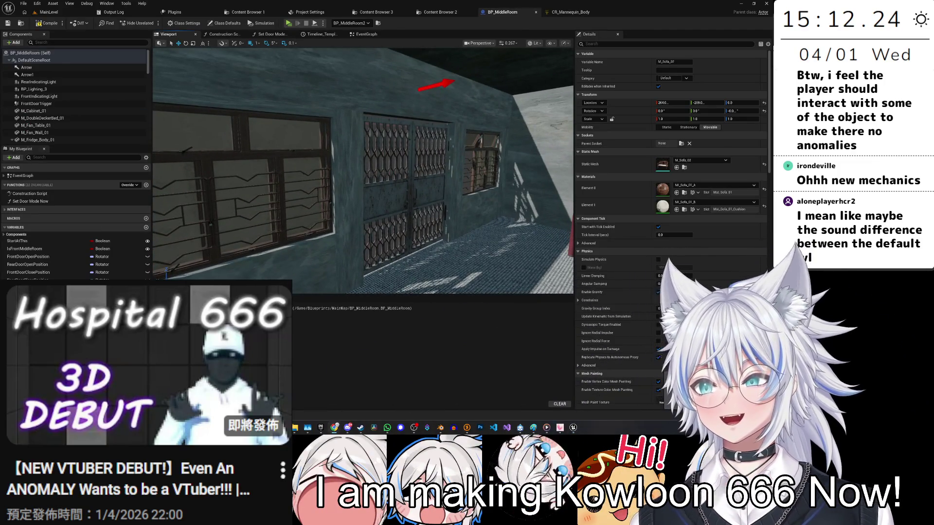
pyautogui.moveTo(361, 179); pyautogui.dragTo(361, 180)
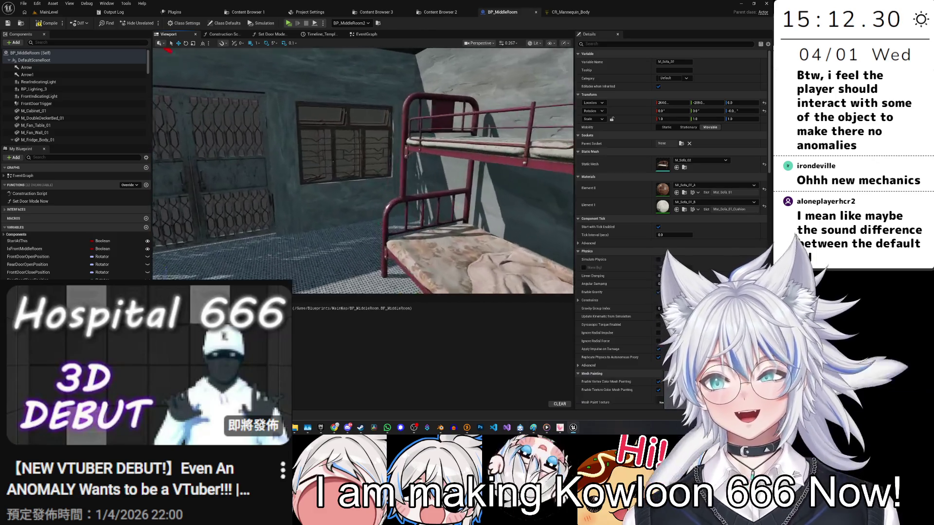
pyautogui.moveTo(345, 113); pyautogui.dragTo(345, 113)
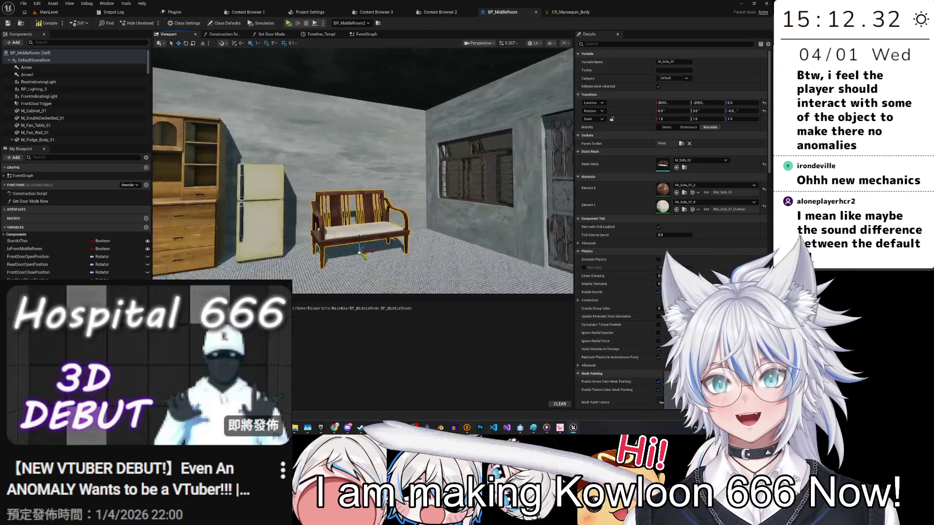
pyautogui.moveTo(361, 180); pyautogui.dragTo(362, 180)
pyautogui.moveTo(246, 179)
pyautogui.mouseDown()
pyautogui.moveTo(353, 165)
pyautogui.moveTo(333, 168)
pyautogui.moveTo(389, 150)
pyautogui.mouseUp()
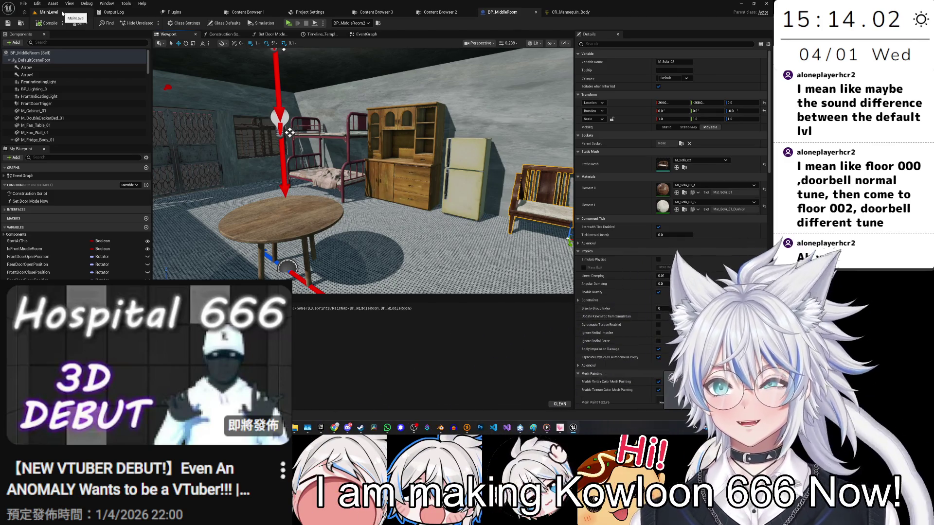
pyautogui.click(61, 13)
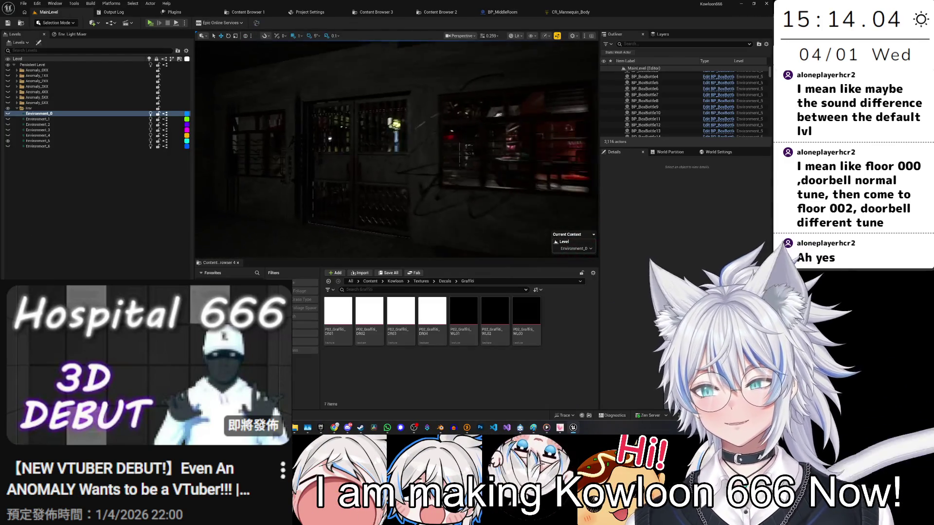
pyautogui.moveTo(373, 198); pyautogui.dragTo(373, 198)
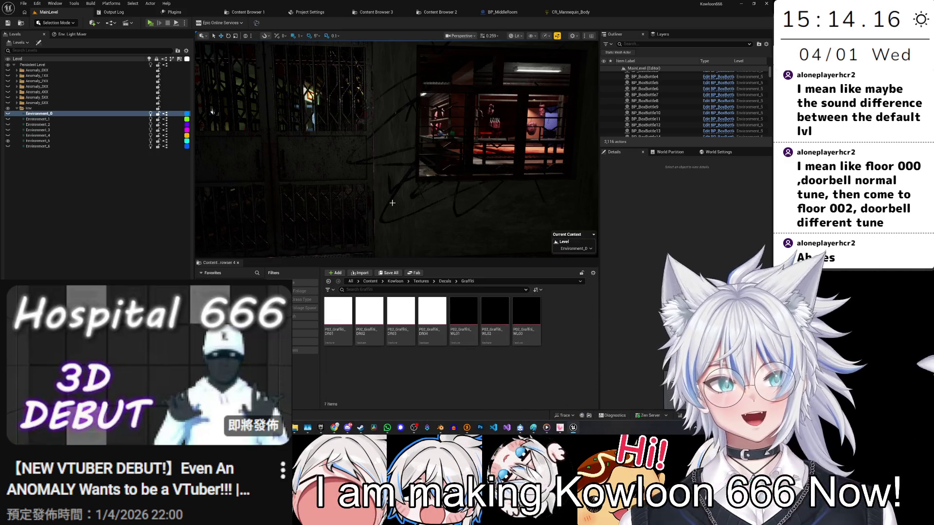
pyautogui.scroll(1, 424, 210)
pyautogui.press('w')
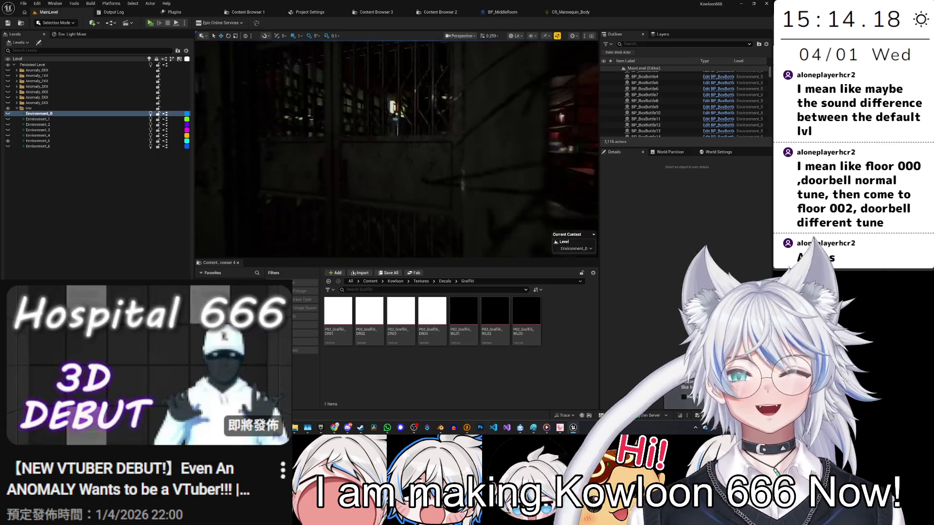
pyautogui.press('w')
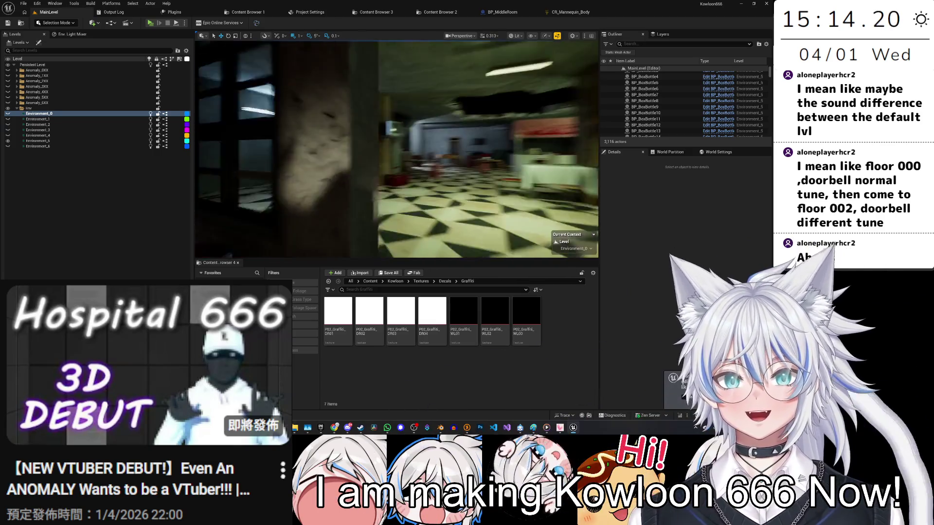
pyautogui.press('w')
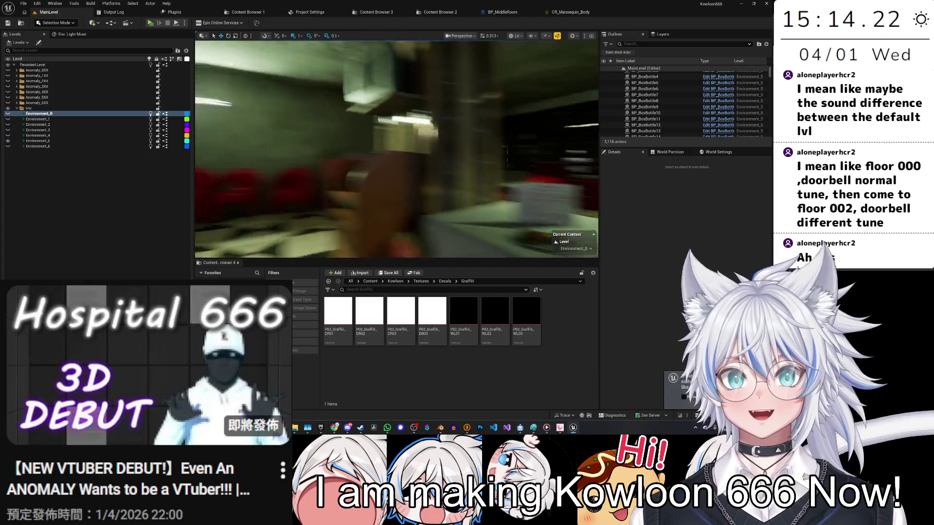
pyautogui.press('w')
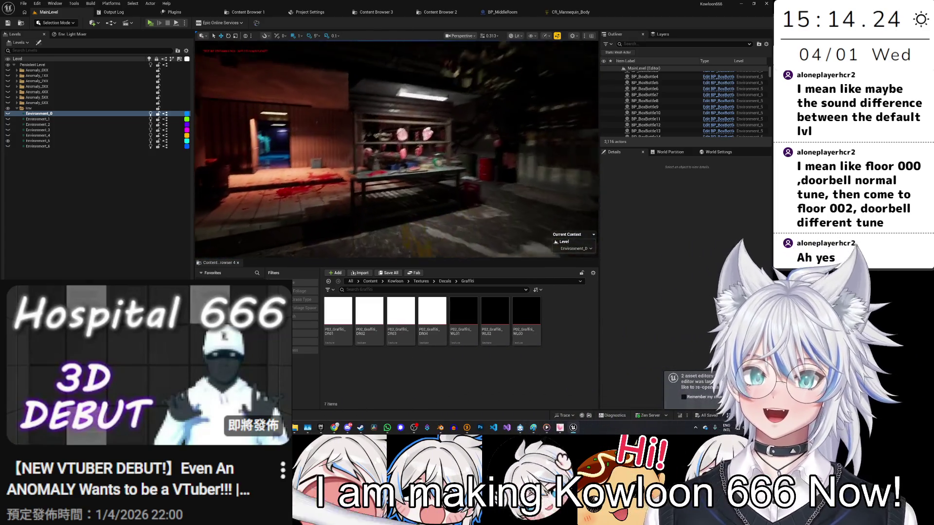
pyautogui.press('w')
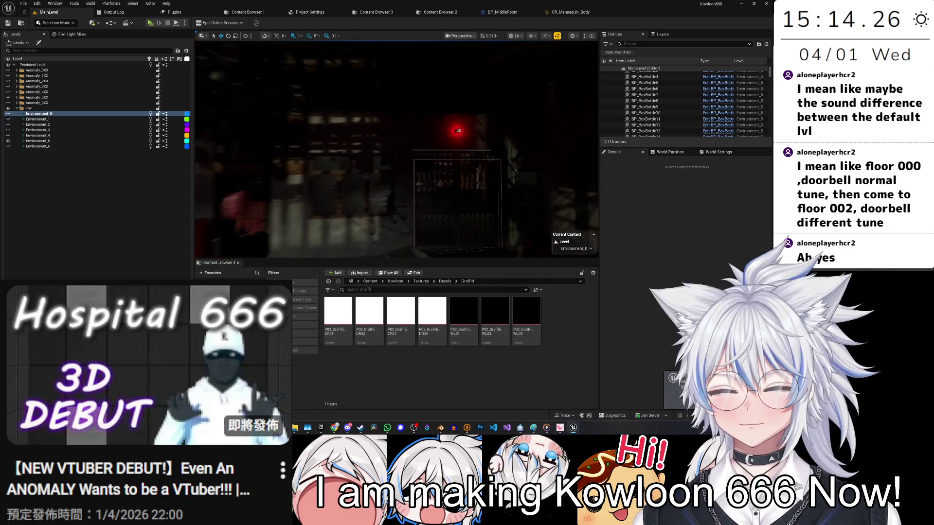
pyautogui.press('w')
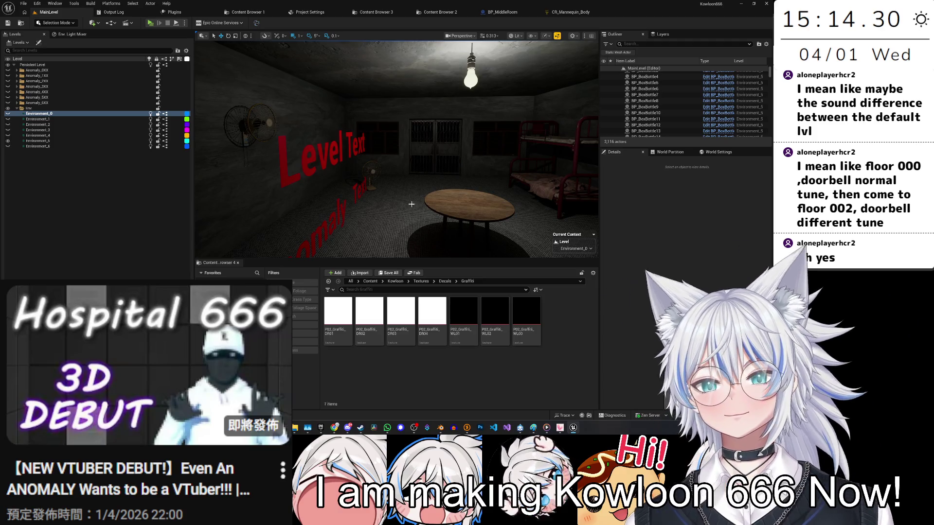
pyautogui.press('w')
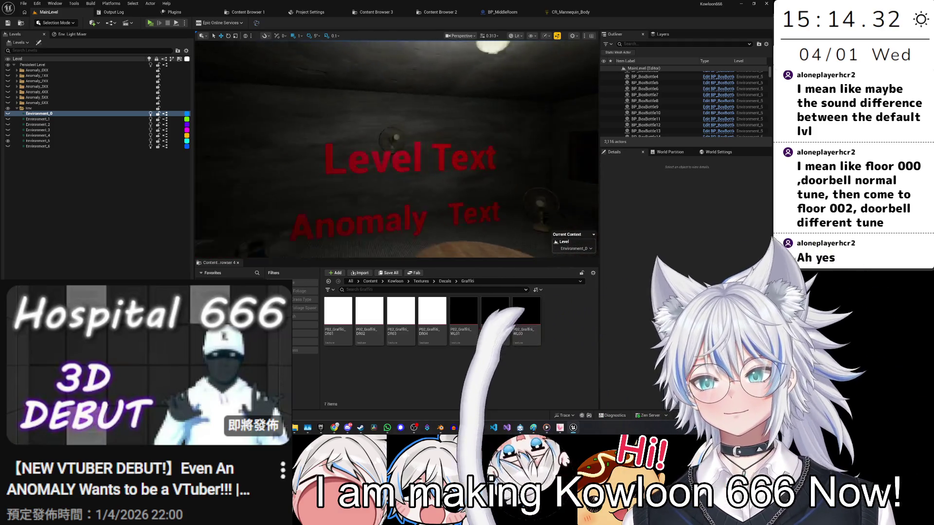
pyautogui.press('w')
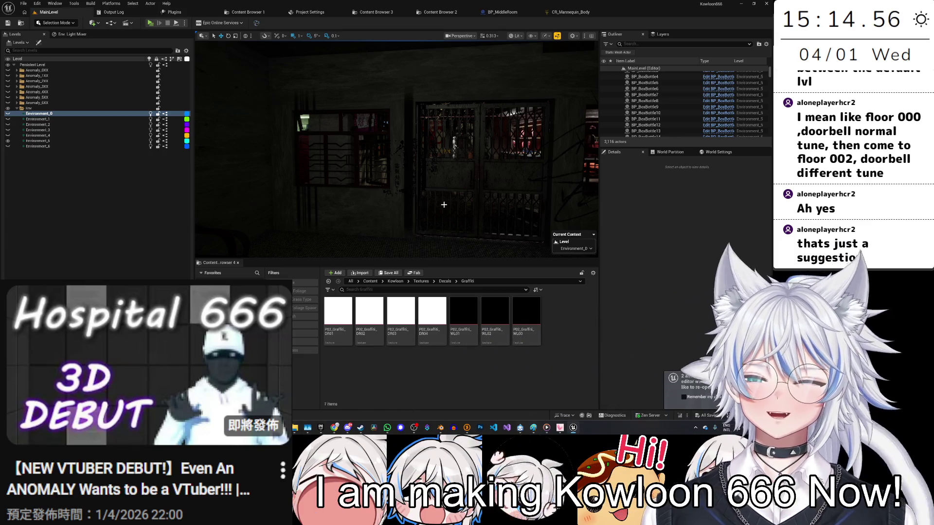
# Fly through the lit interior to the round-table room facing the red Level and Anomaly Text wall.
pyautogui.press('w')
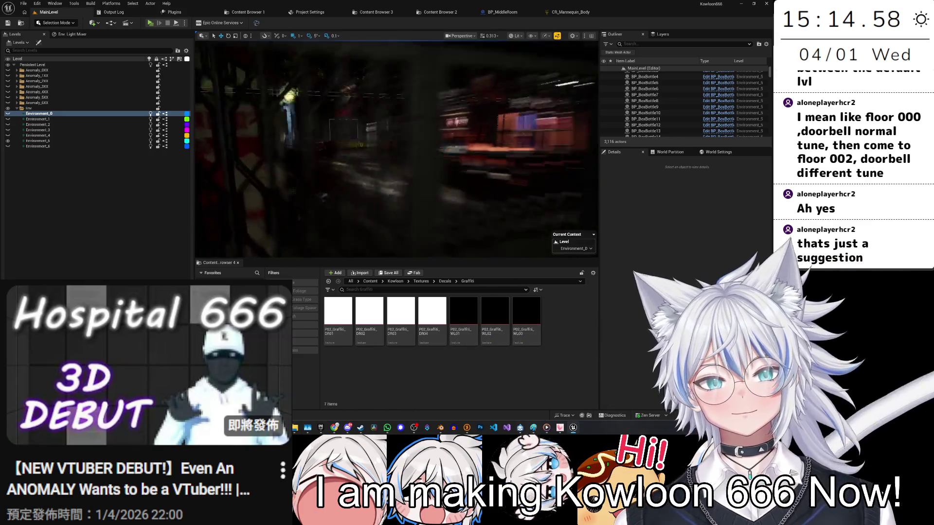
pyautogui.press('w')
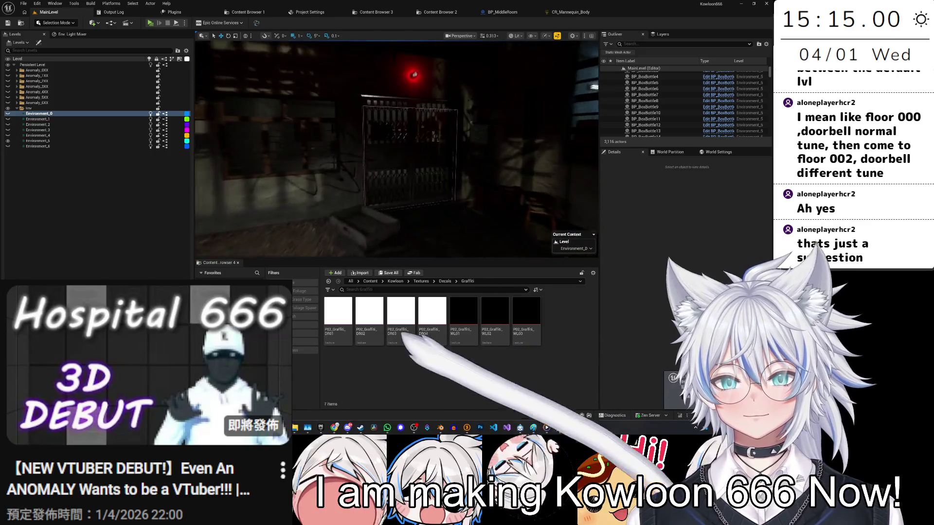
pyautogui.press('w')
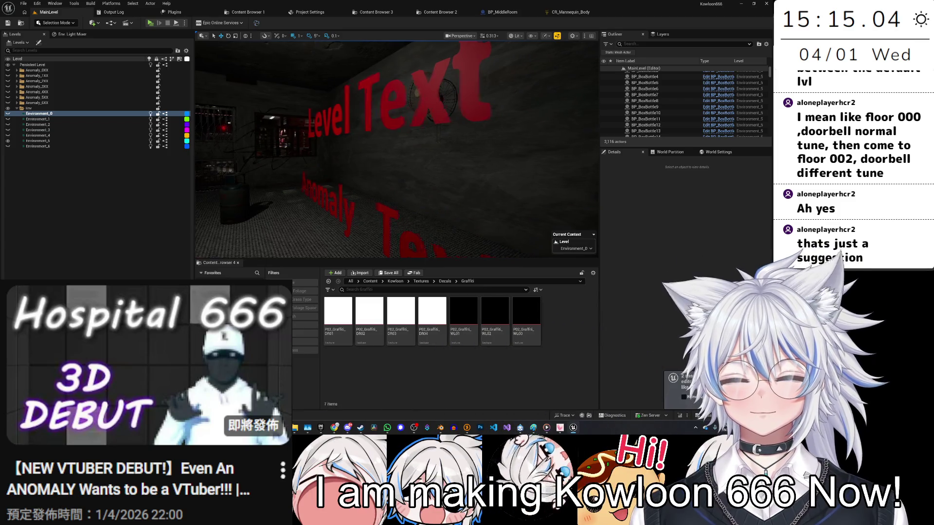
pyautogui.press('s')
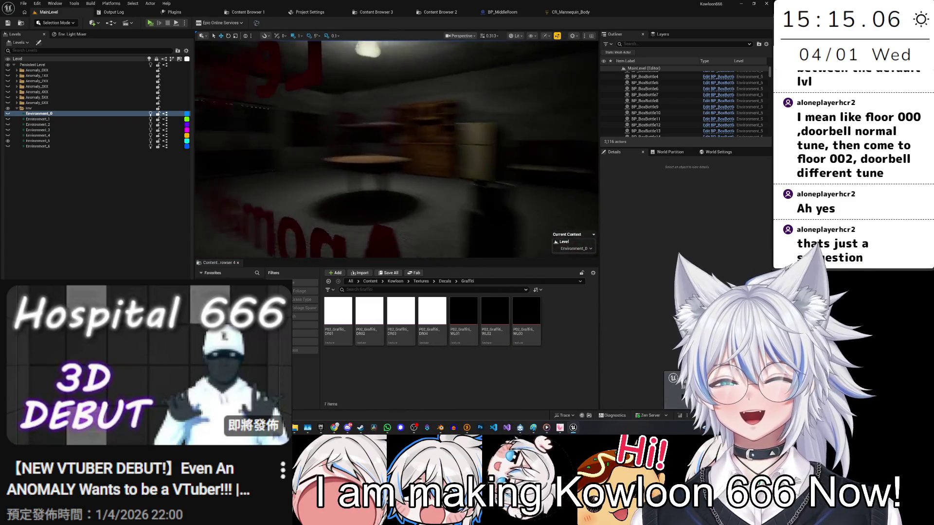
pyautogui.press('s')
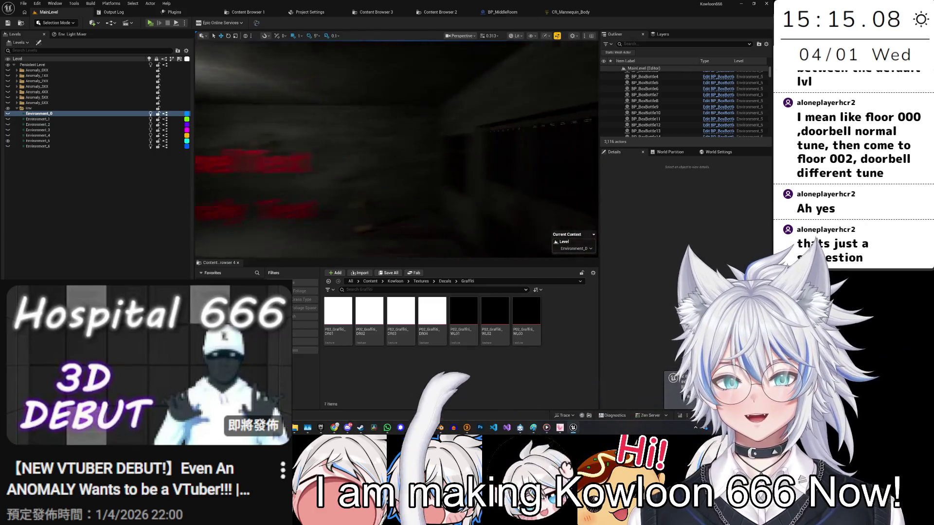
pyautogui.press('d')
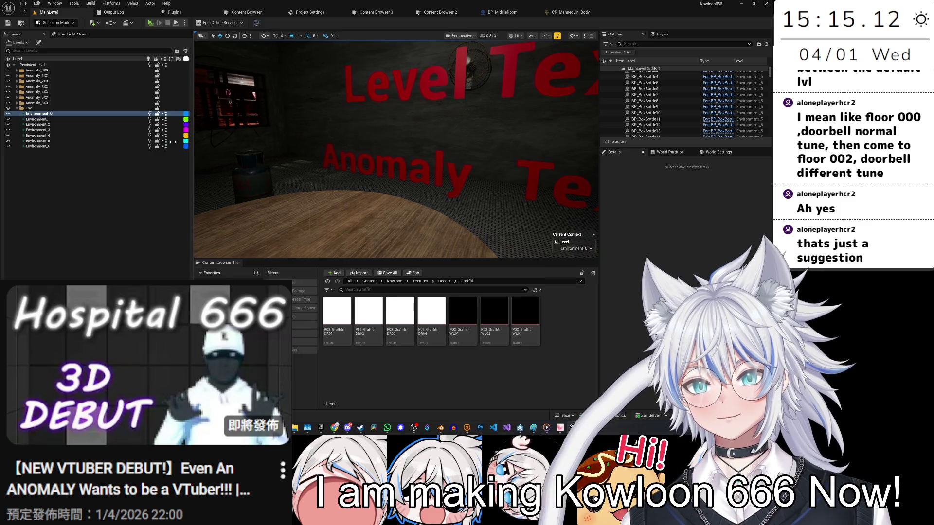
# Narrow the Levels side panel to widen the viewport, then fly up to the barred gate.
pyautogui.moveTo(192, 144); pyautogui.dragTo(156, 144)
pyautogui.press('a')
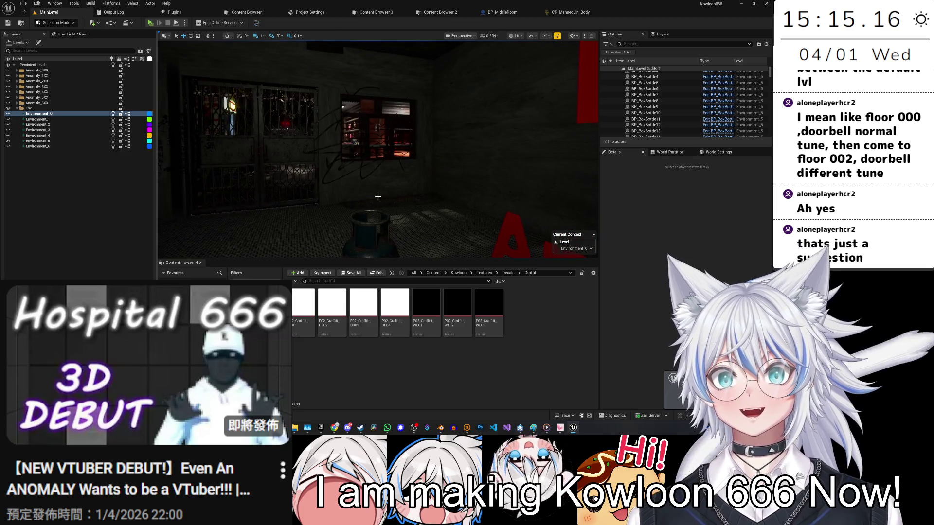
pyautogui.press('w')
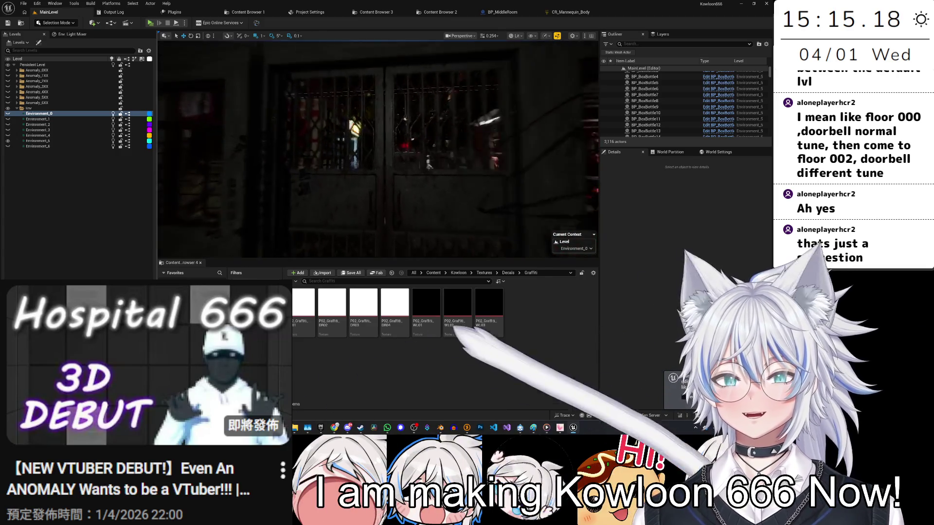
pyautogui.scroll(1, 377, 148)
pyautogui.press('s')
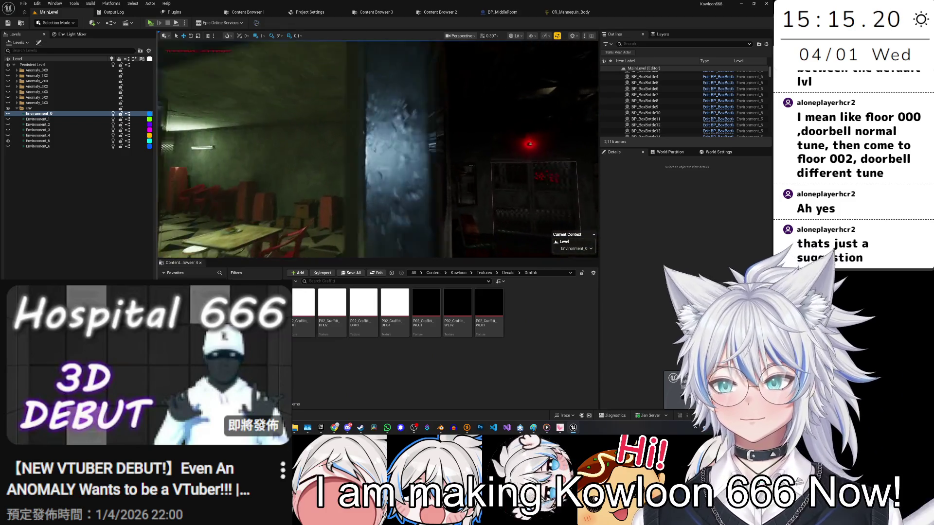
# Fly across the bloody floor past the hanging mannequins toward the bed room.
pyautogui.press('w')
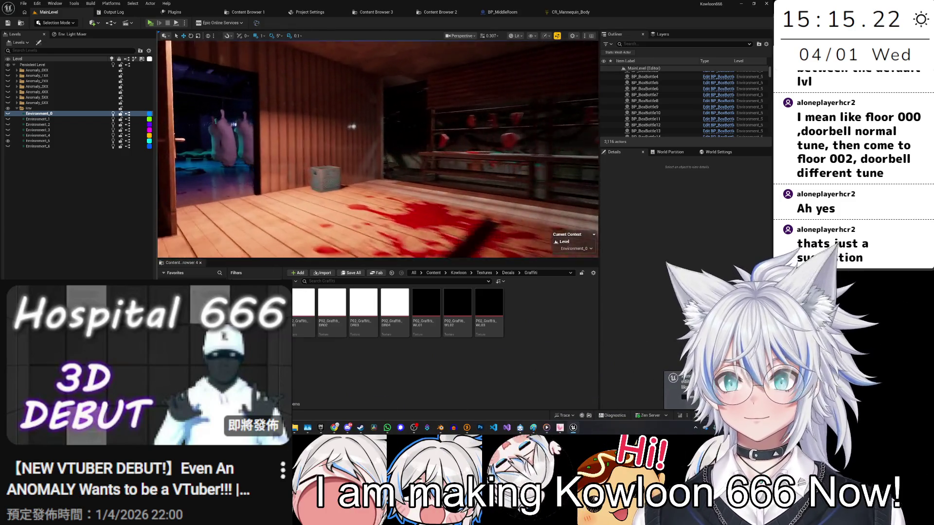
pyautogui.press('s')
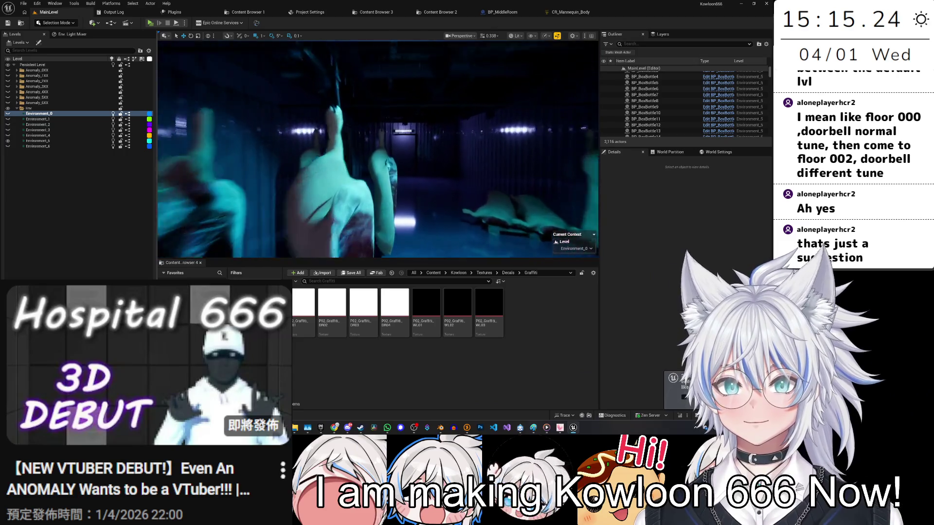
pyautogui.press('w')
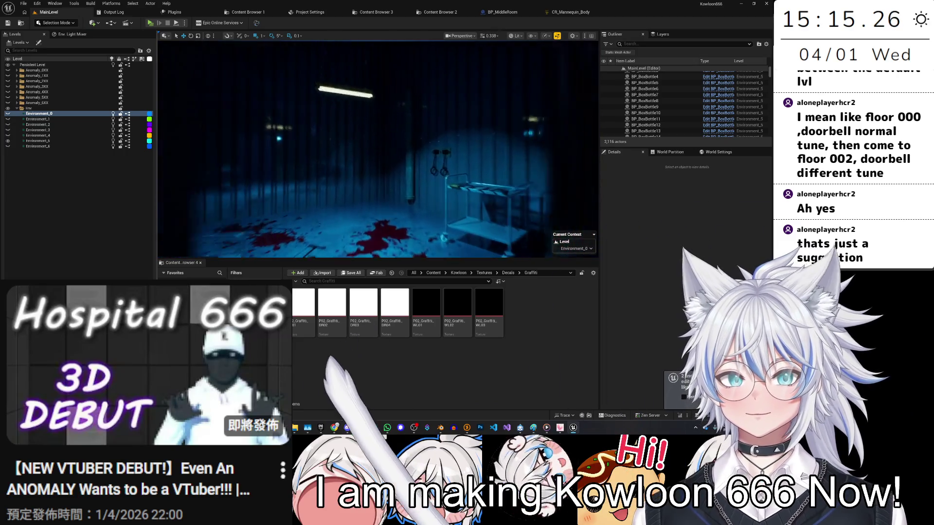
pyautogui.press('d')
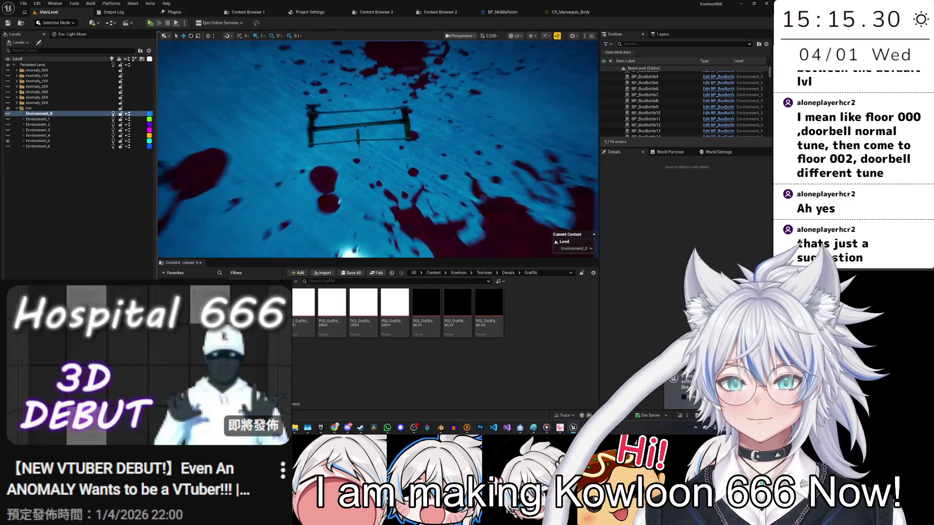
pyautogui.scroll(-2, 378, 149)
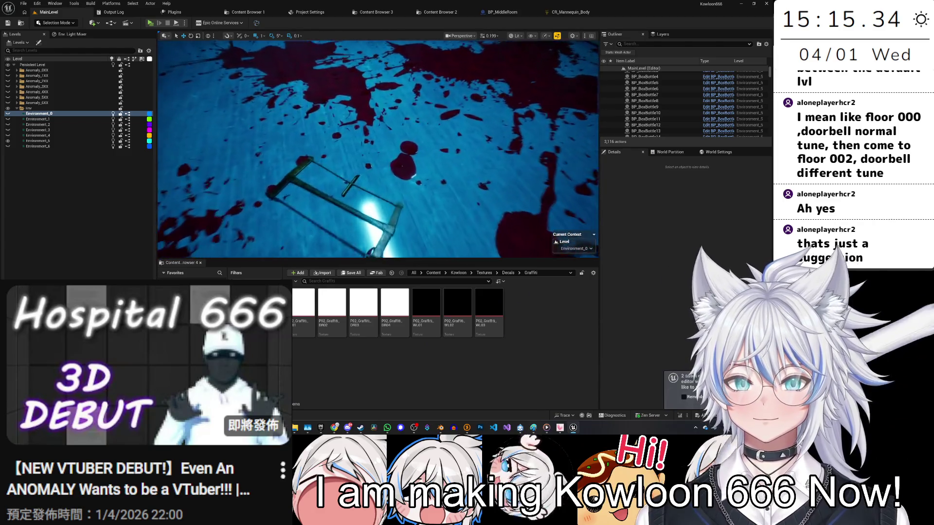
# Fly past the handcuffed bed into the lit corridor, then switch to the BP_MiddleRoom editor.
pyautogui.press('s')
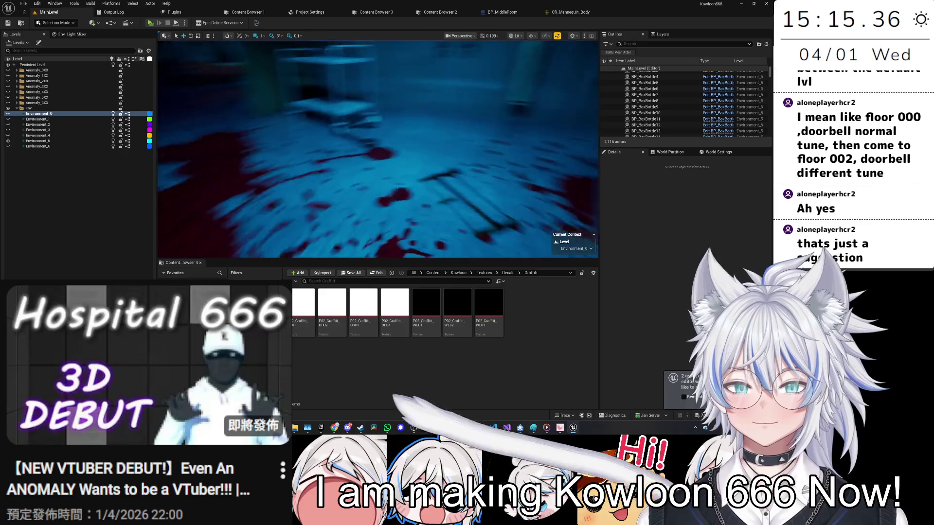
pyautogui.press('s')
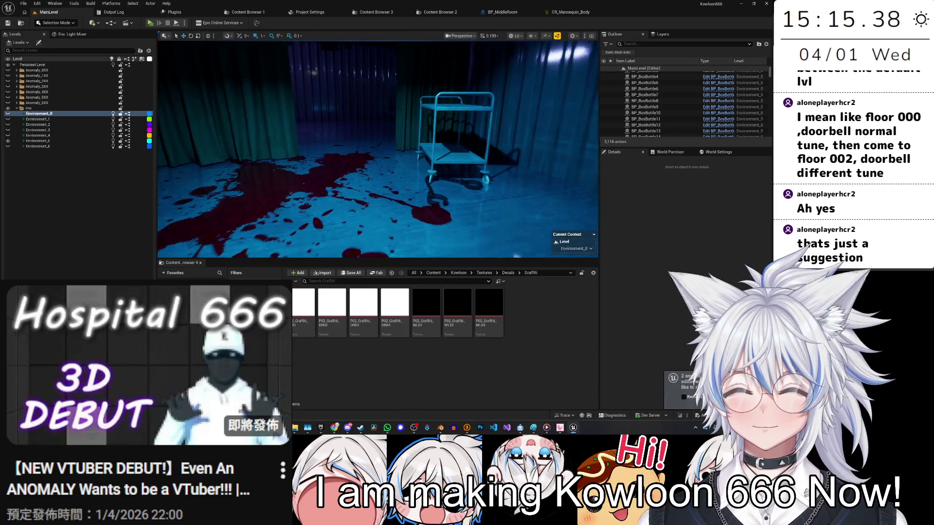
pyautogui.press('w')
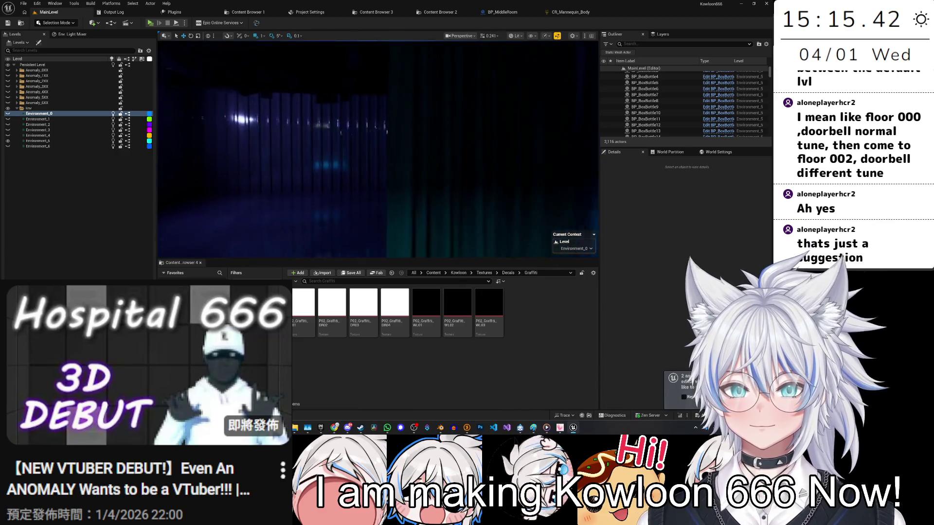
pyautogui.press('w')
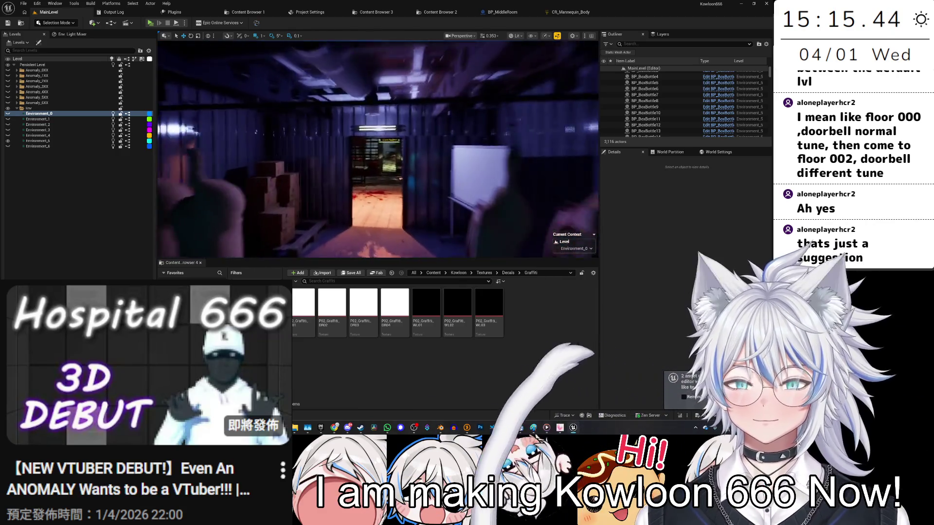
pyautogui.press('w')
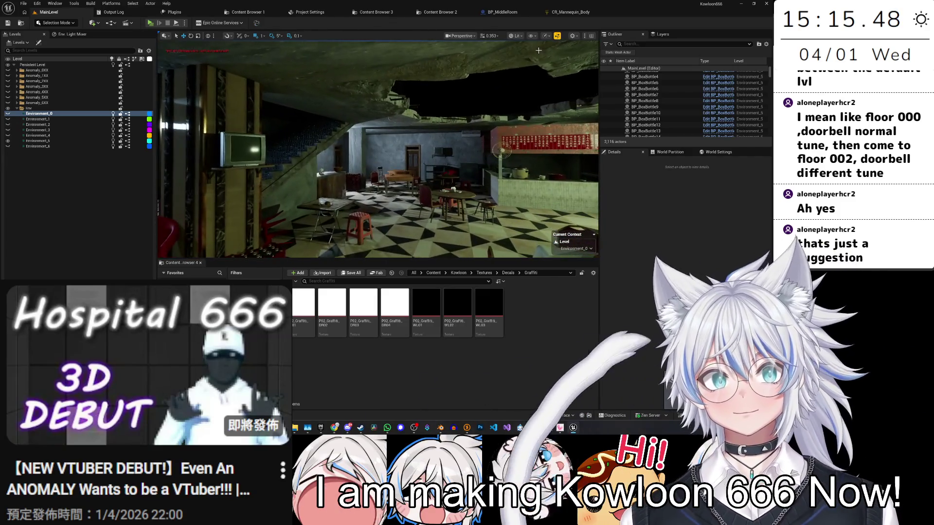
pyautogui.click(502, 12)
# Swing the BP_MiddleRoom view from the bunk bed to the sofa and fridge and select the M_GasTank_01 gas tank.
pyautogui.press('w')
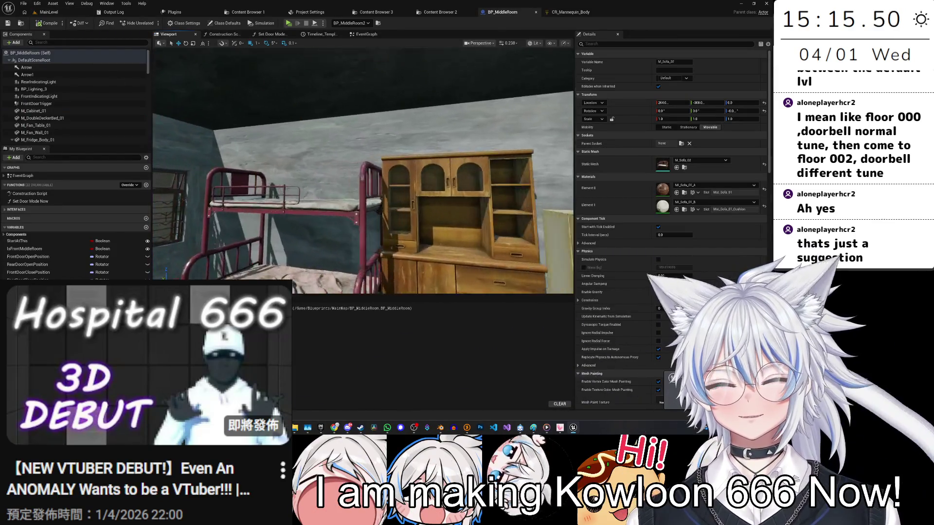
pyautogui.moveTo(458, 123)
pyautogui.mouseDown()
pyautogui.moveTo(153, 113)
pyautogui.moveTo(390, 235)
pyautogui.mouseUp()
pyautogui.click(390, 235)
pyautogui.scroll(-3, 391, 232)
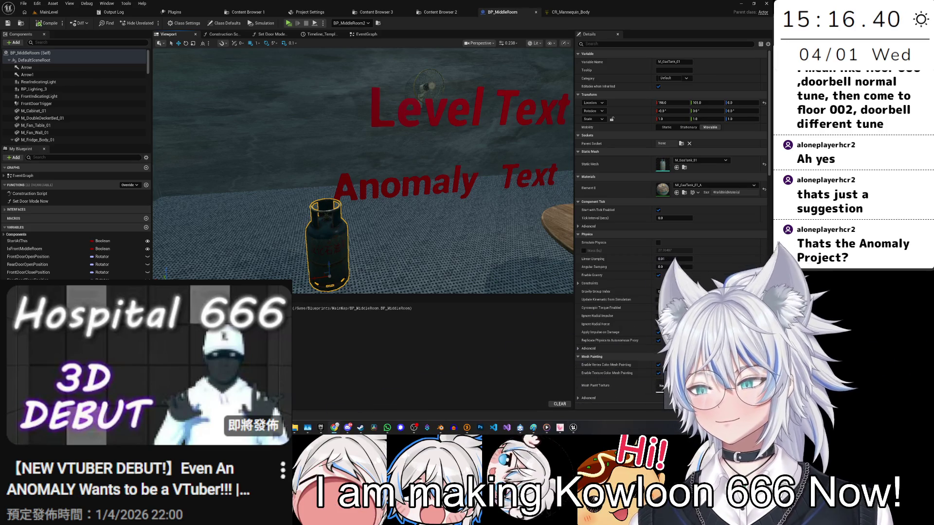
# Open YouTube from the browser bookmarks and search for 'the Anomaly Project'.
pyautogui.click(335, 427)
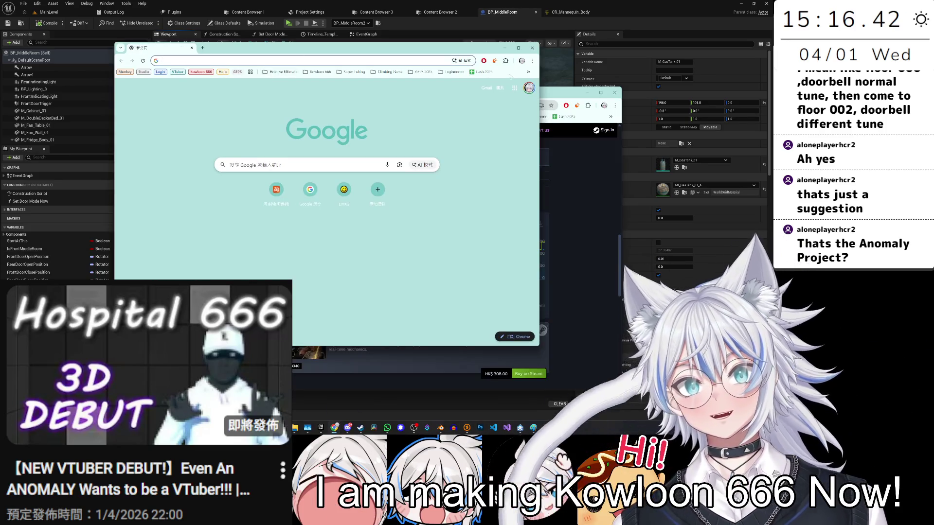
pyautogui.click(528, 72)
pyautogui.click(449, 152)
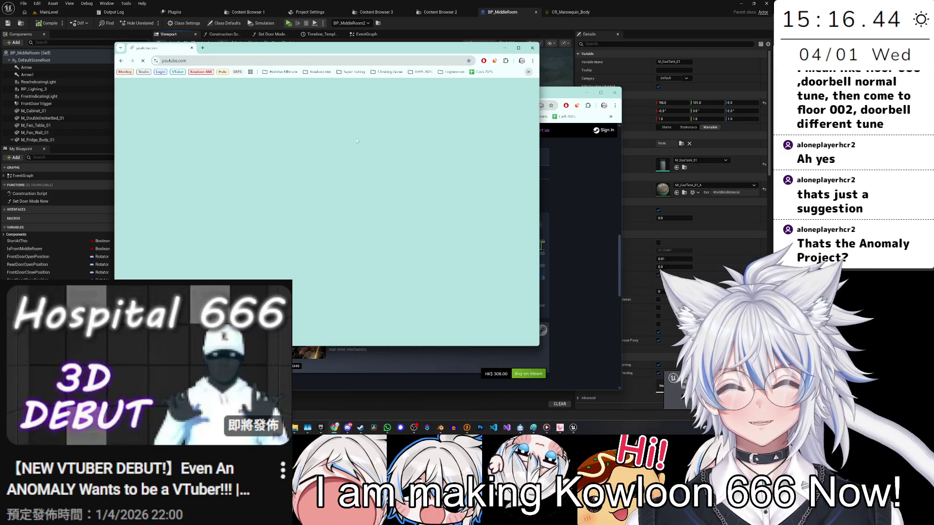
pyautogui.click(301, 87)
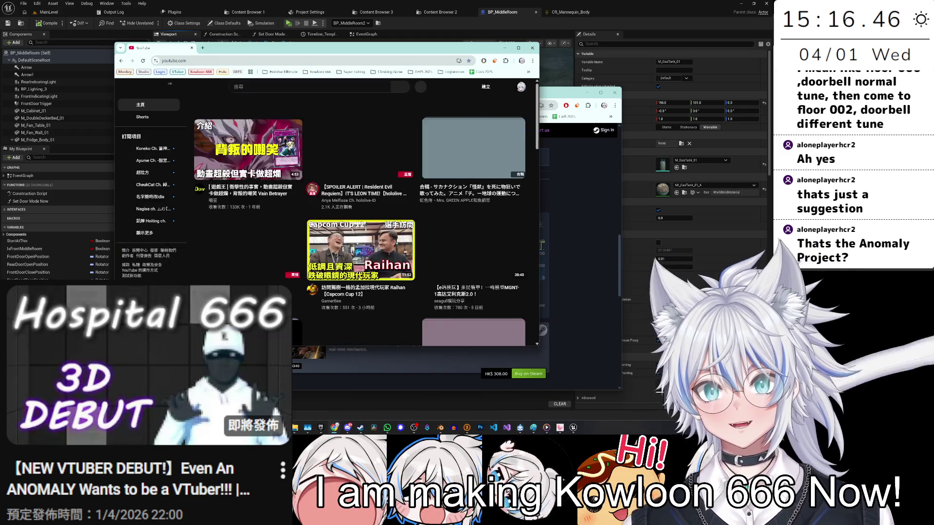
pyautogui.write('the Anomaly Project')
pyautogui.click(405, 86)
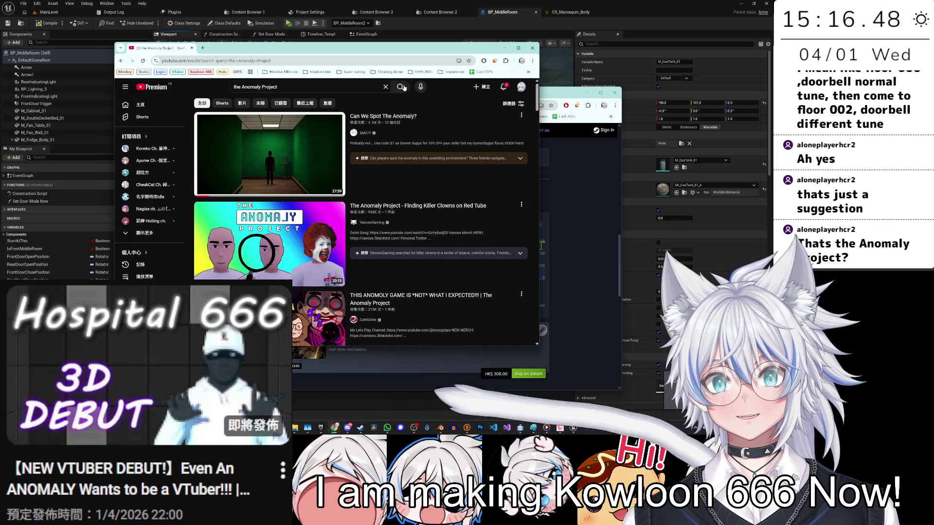
# Filter results to videos over 20 minutes and open 'This Anomaly Game is... Weird' in a new tab.
pyautogui.moveTo(294, 119)
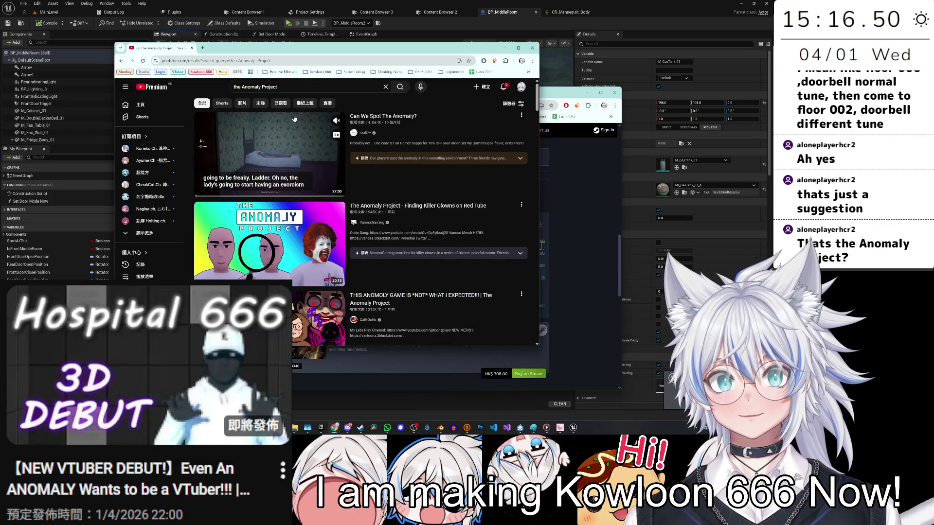
pyautogui.click(513, 103)
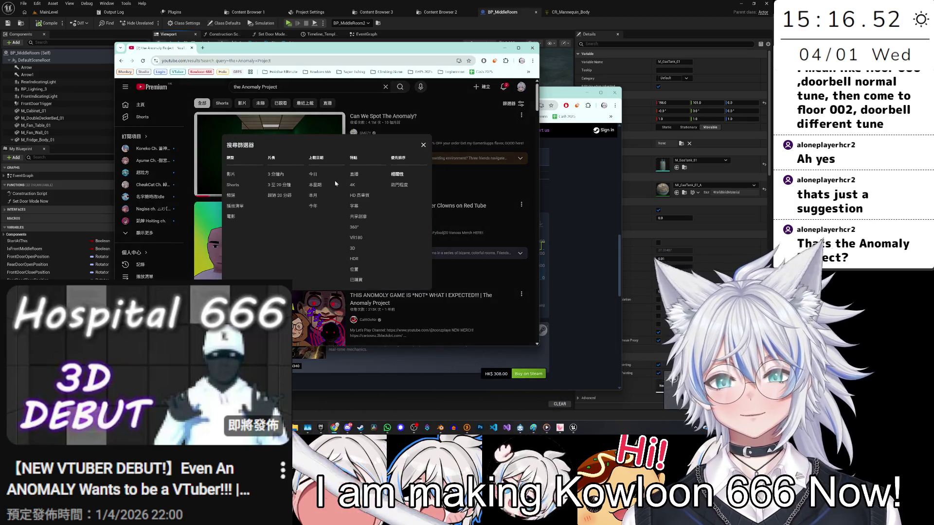
pyautogui.click(278, 196)
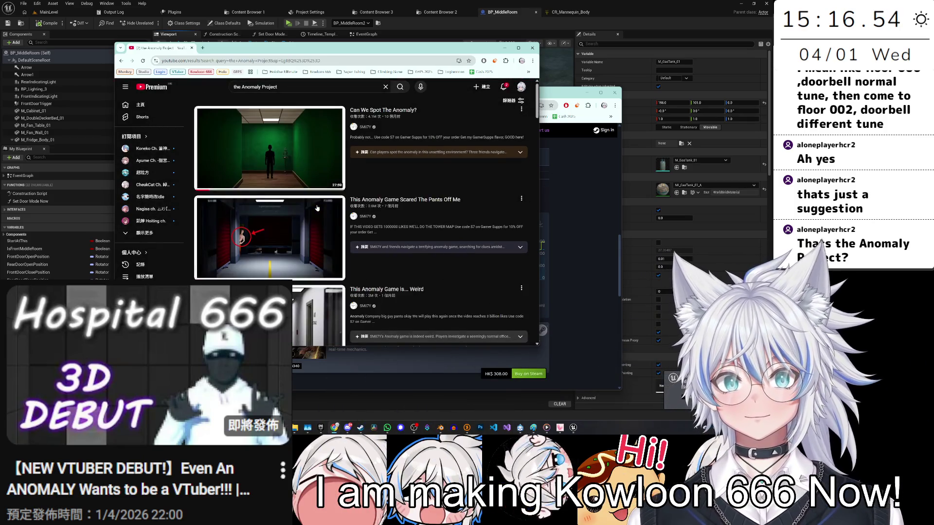
pyautogui.scroll(-2, 317, 208)
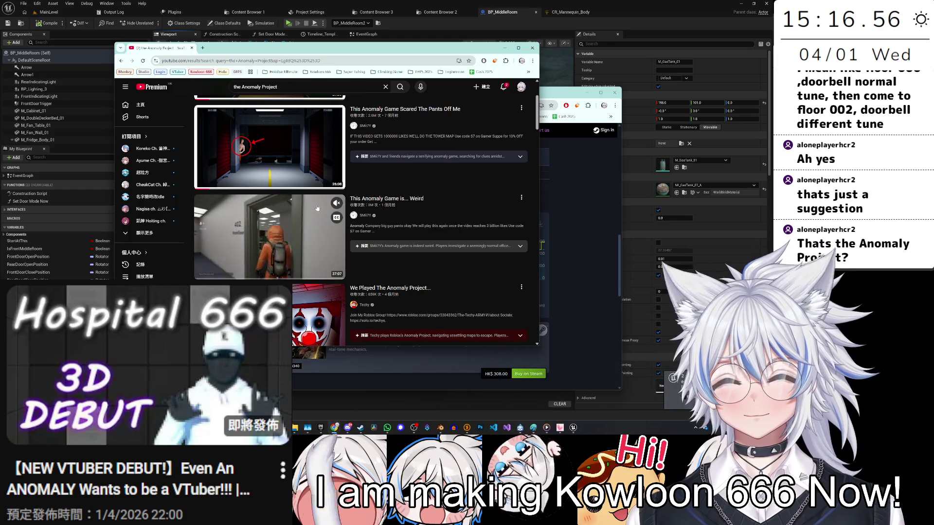
pyautogui.scroll(-2, 363, 152)
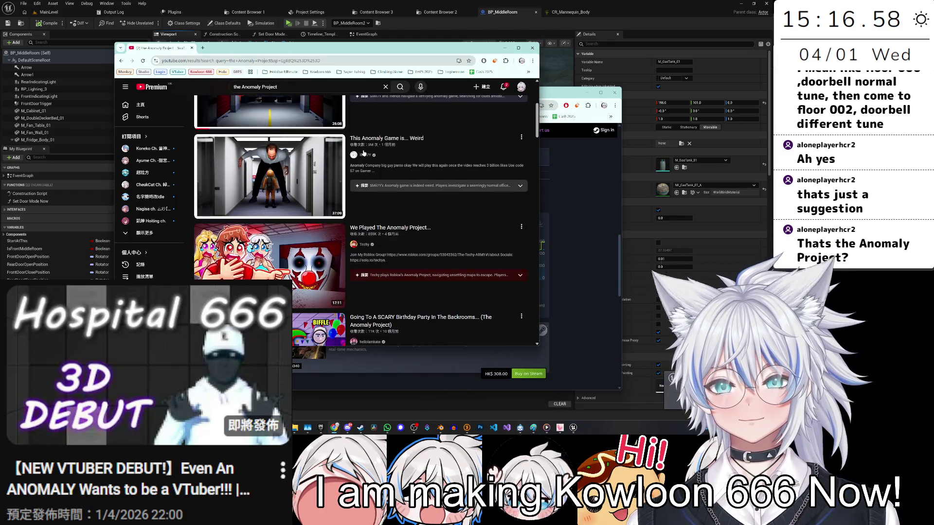
pyautogui.middleClick(369, 172)
# Open and play the 'We Played The Anomaly Project' video.
pyautogui.scroll(-3, 279, 178)
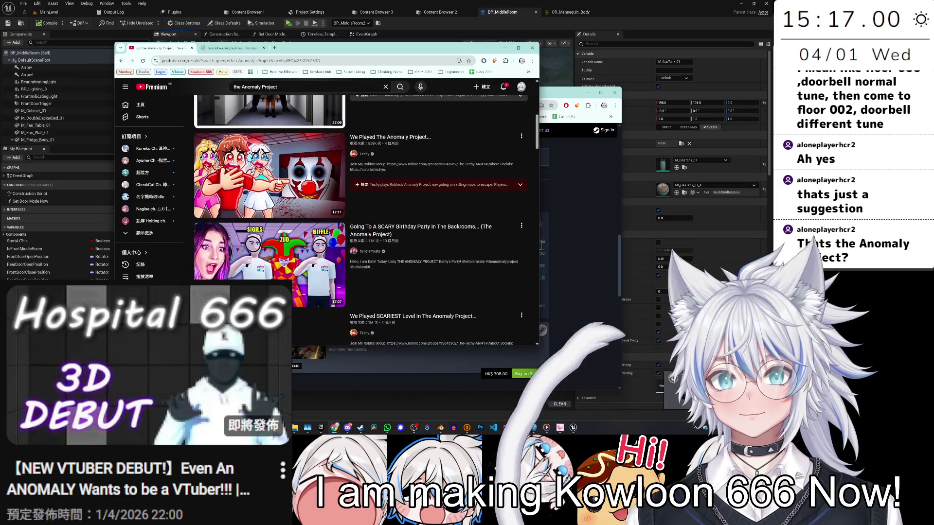
pyautogui.click(279, 179)
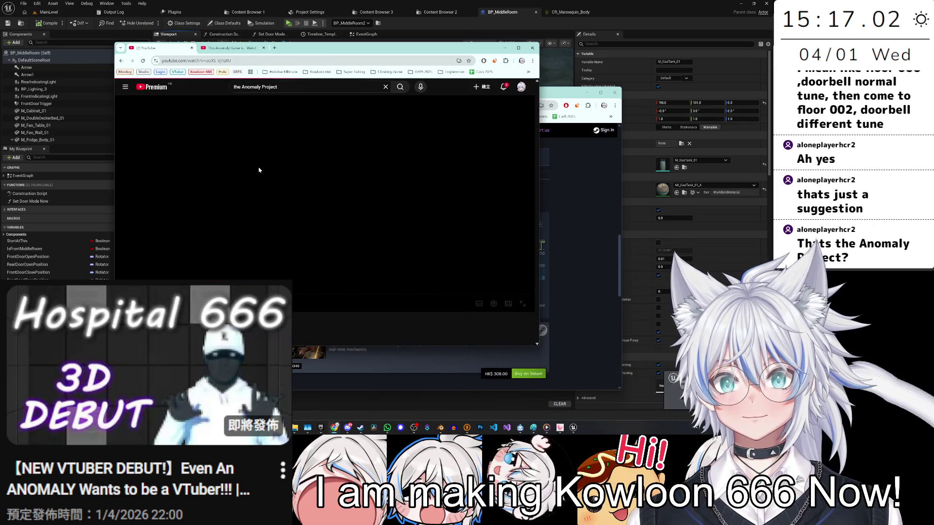
pyautogui.click(279, 183)
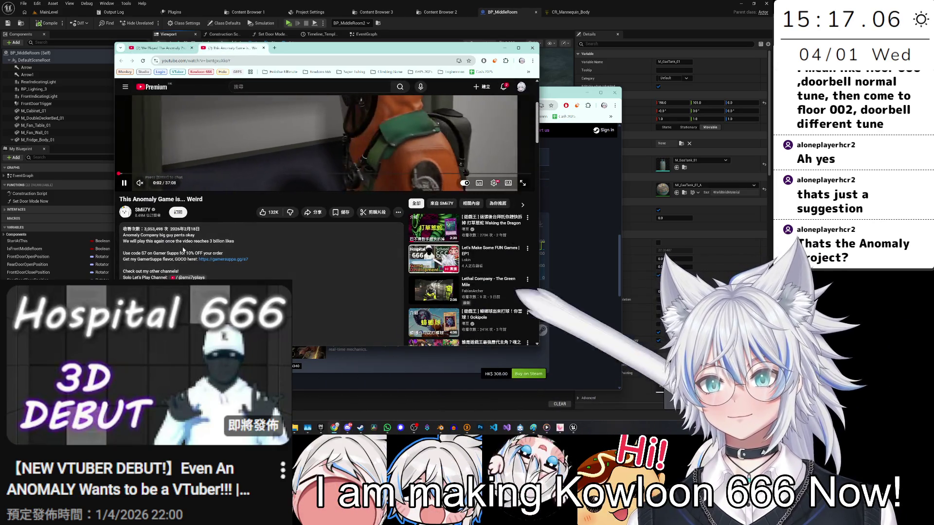
# Copy 'Anomaly Company' from the description and paste it into a new tab's search box.
pyautogui.moveTo(123, 235); pyautogui.dragTo(158, 234)
pyautogui.hotkey('ctrl', 'c')
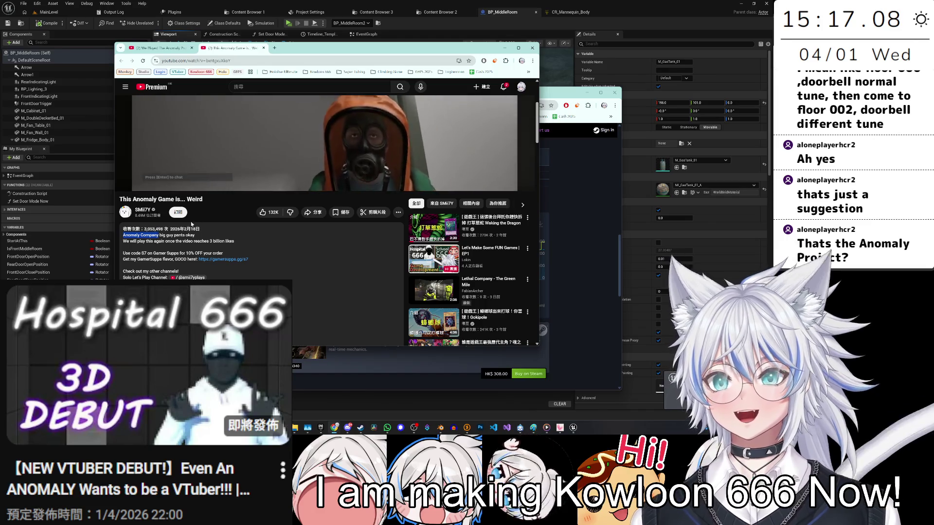
pyautogui.press('t')
pyautogui.press('k')
pyautogui.click(275, 48)
pyautogui.hotkey('ctrl', 'v')
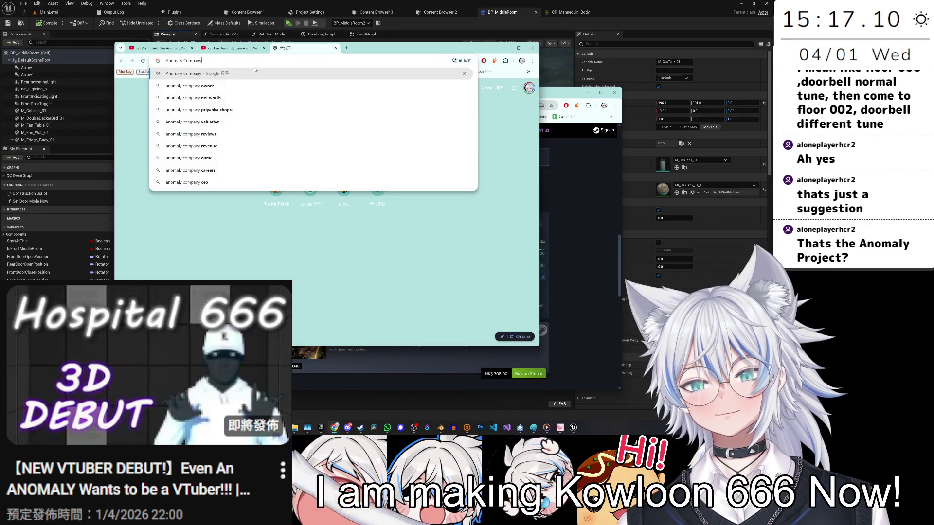
# Search Anomaly Company, open its Steam store page and skim it, then return to the video tab.
pyautogui.press('Return')
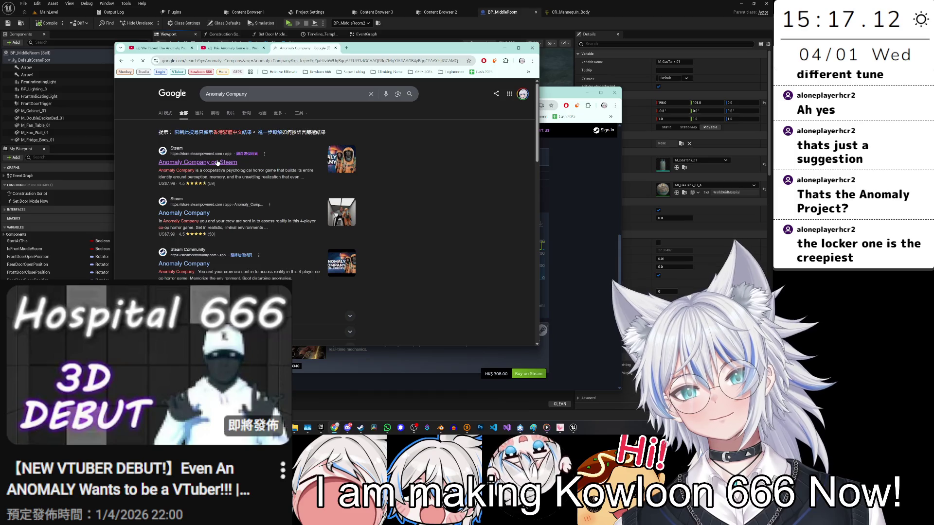
pyautogui.click(217, 162)
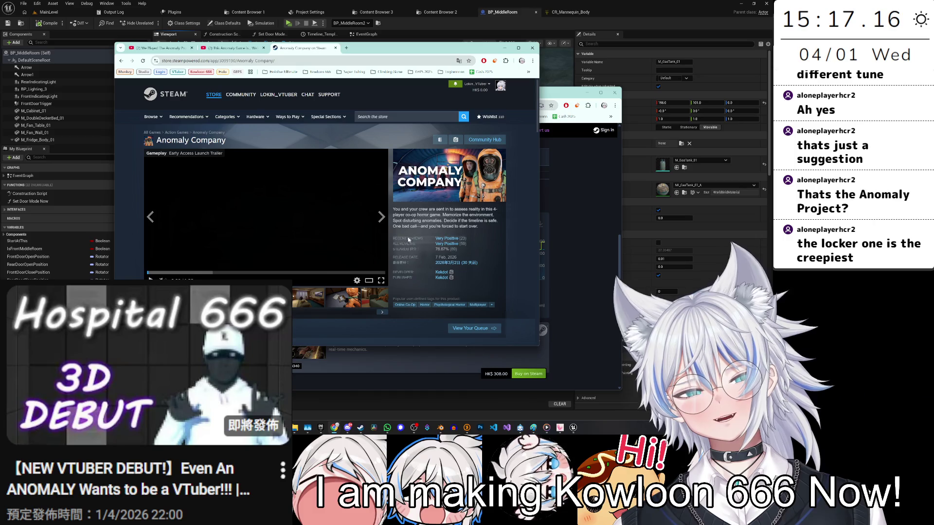
pyautogui.scroll(-3, 448, 230)
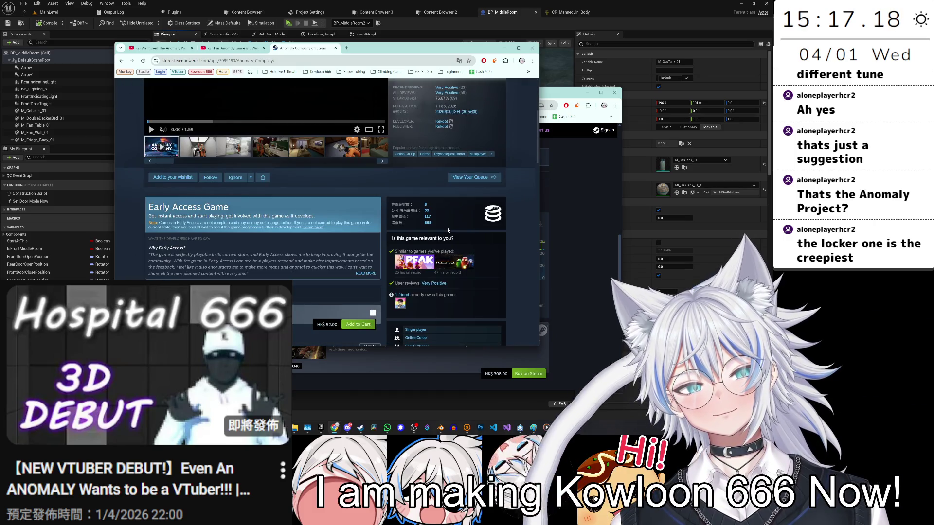
pyautogui.scroll(5, 448, 230)
pyautogui.click(221, 49)
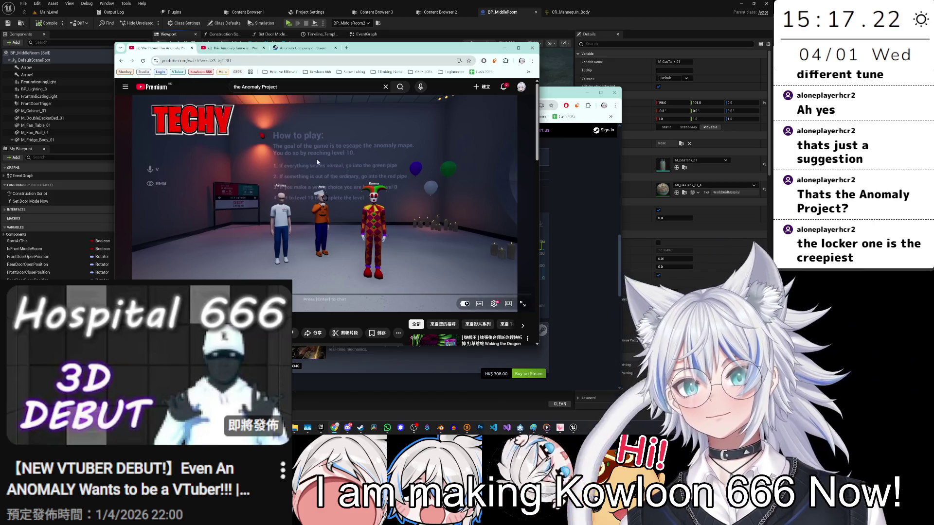
# Maximize the browser window while pausing and resuming the Anomaly Project video.
pyautogui.click(323, 202)
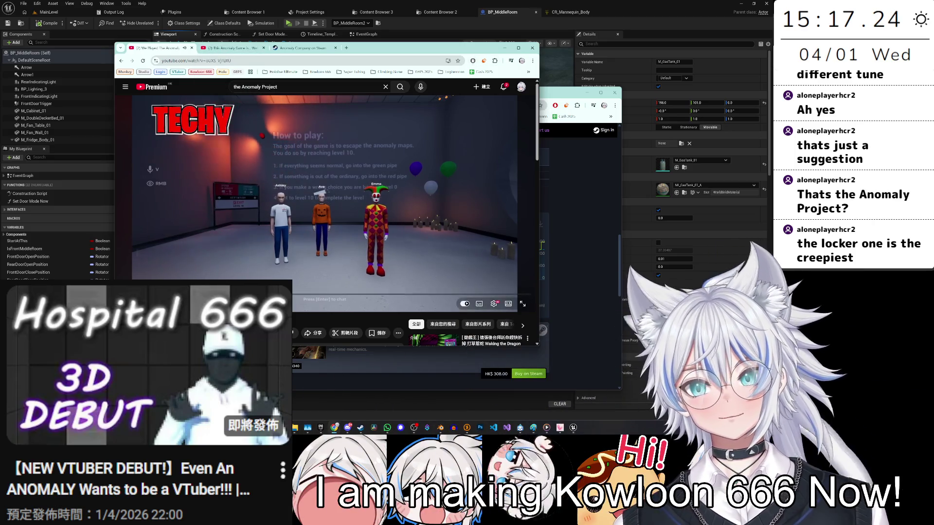
pyautogui.press('space')
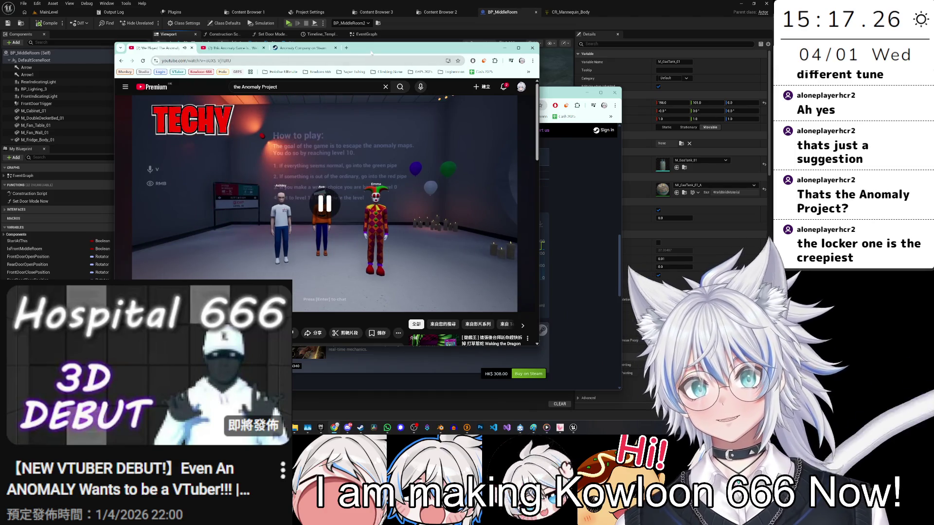
pyautogui.doubleClick(371, 53)
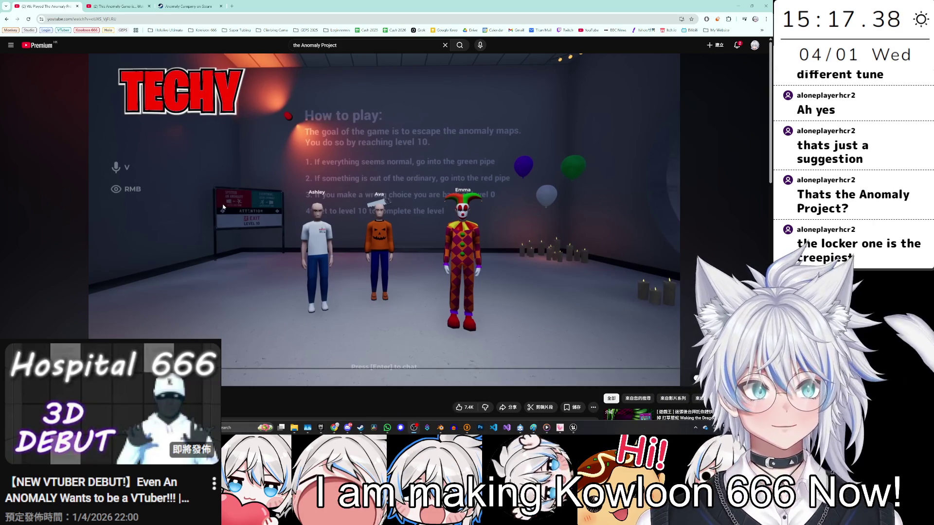
pyautogui.click(216, 206)
pyautogui.click(216, 206)
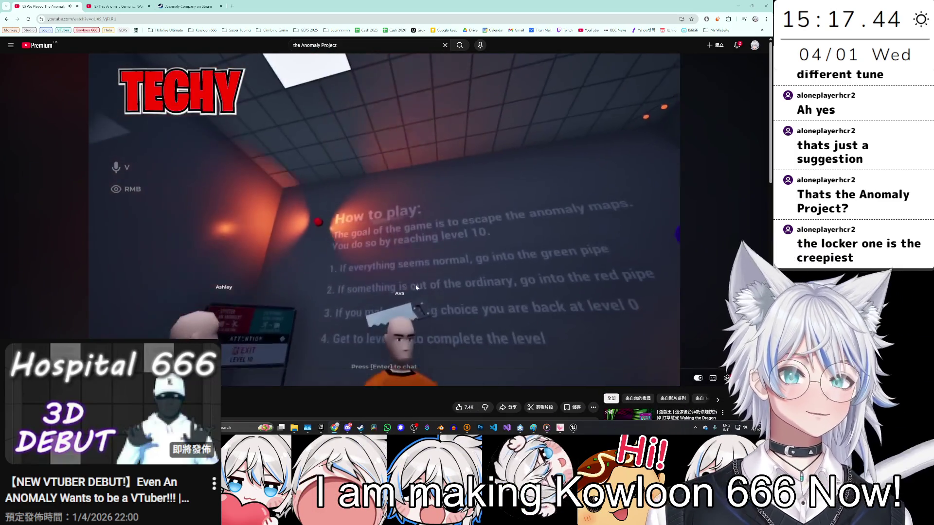
# Pause on the How to play scene, then seek the video back to the Techy scene.
pyautogui.click(360, 280)
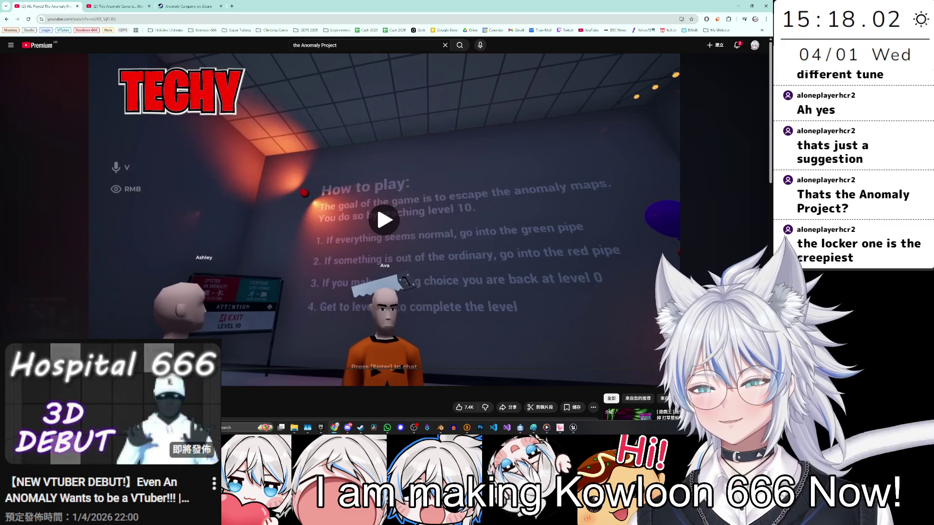
pyautogui.click(94, 333)
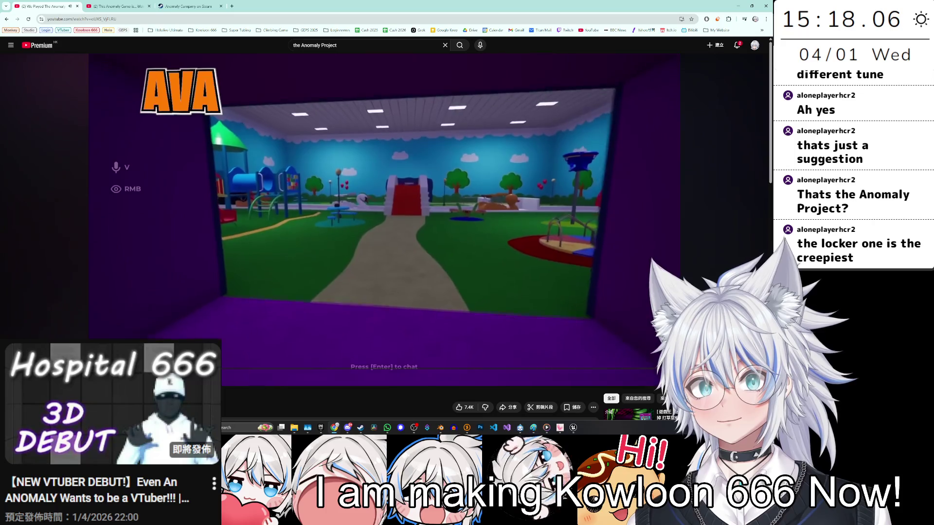
pyautogui.press('space')
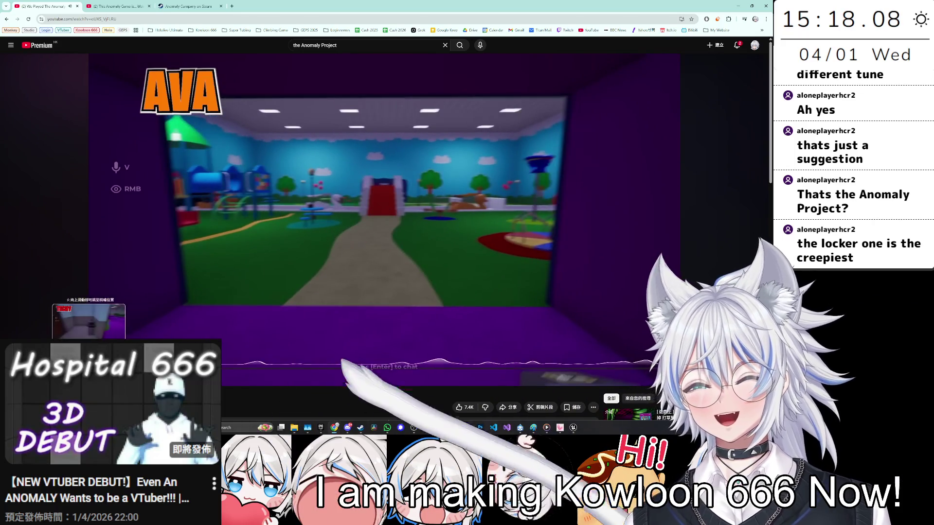
pyautogui.moveTo(97, 383)
pyautogui.mouseDown()
pyautogui.moveTo(81, 383)
pyautogui.moveTo(98, 382)
pyautogui.mouseUp()
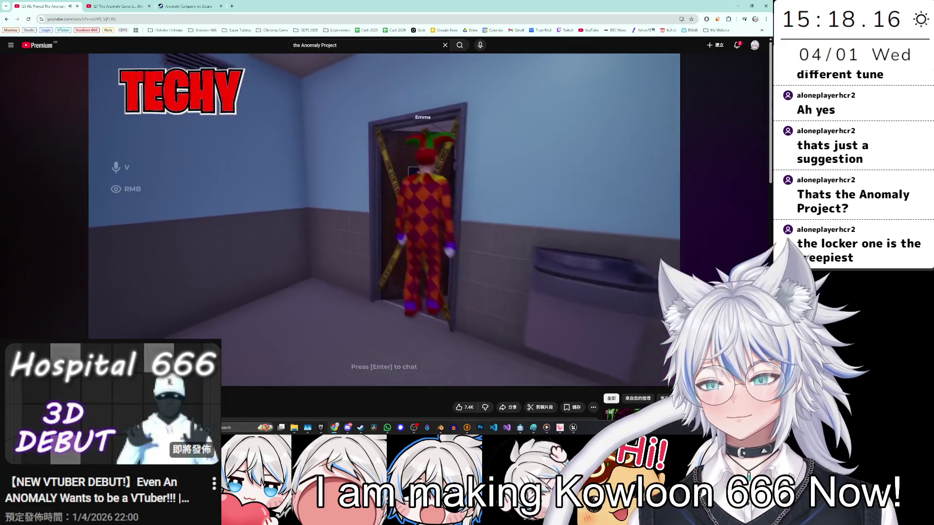
pyautogui.press('/')
# Search 'the anomaly project all anomalies', go back to the video, then browse to a channel's video page.
pyautogui.write('all anomalies')
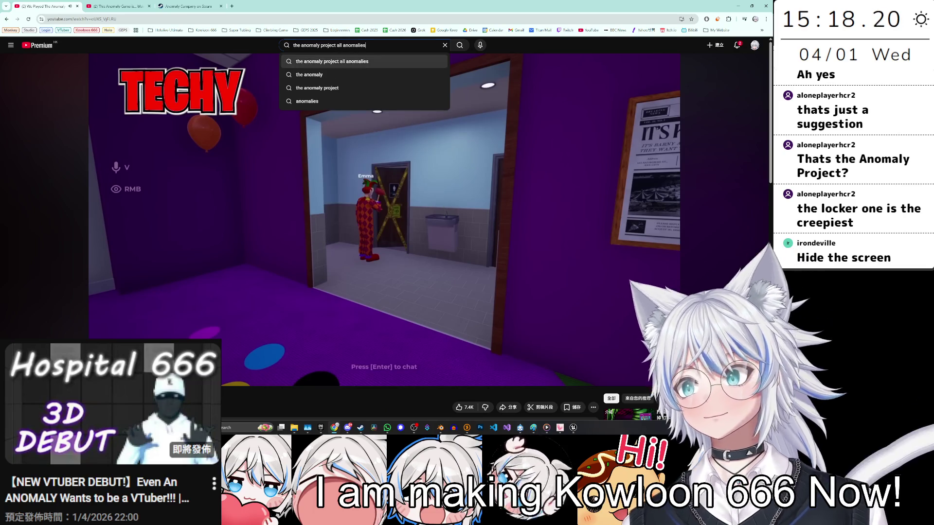
pyautogui.press('Return')
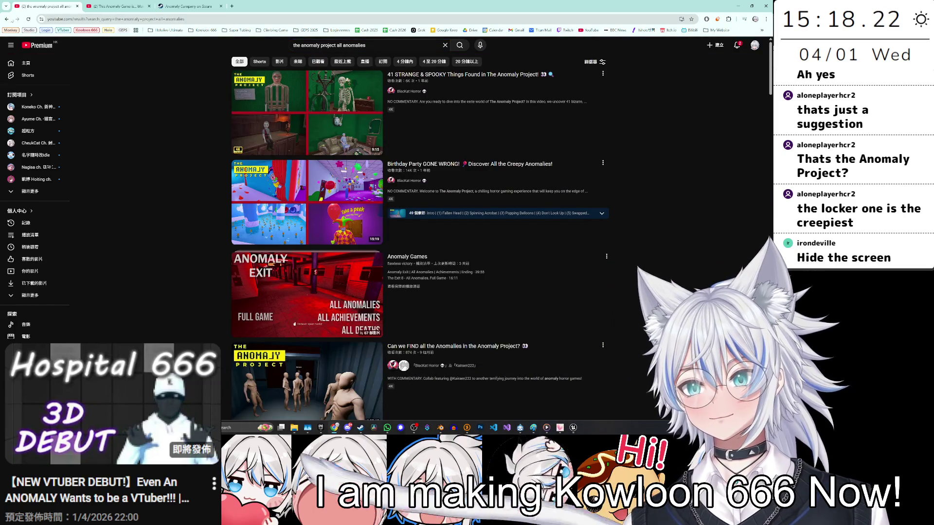
pyautogui.hotkey('alt', 'Left')
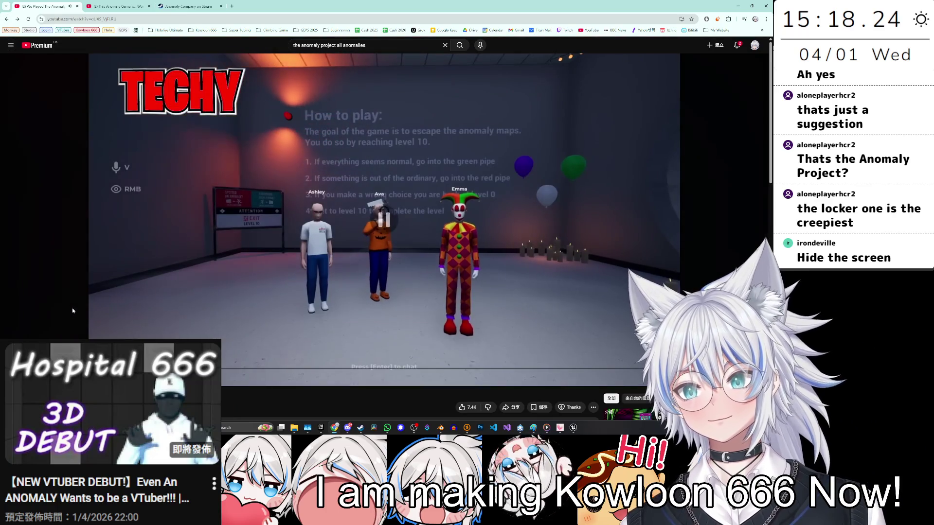
pyautogui.hotkey('ctrl', 'l')
pyautogui.press('Escape')
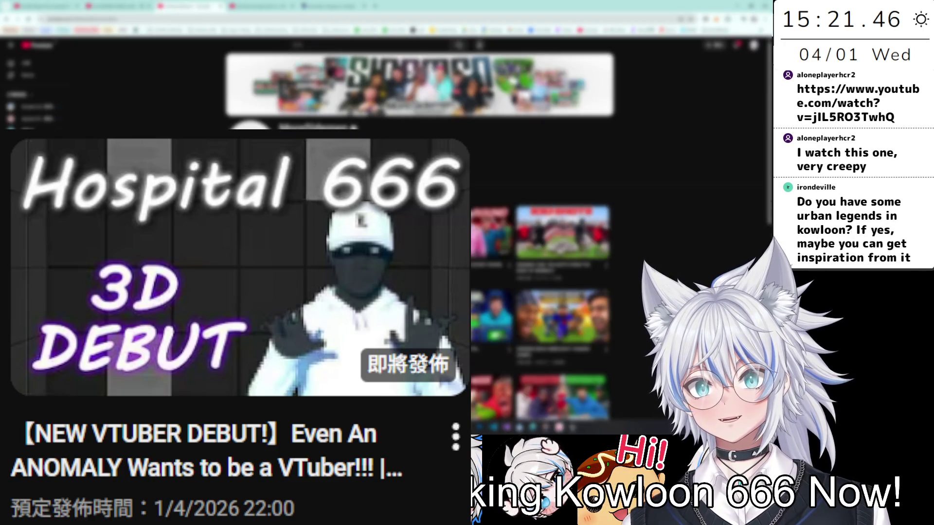
pyautogui.scroll(-3, 418, 233)
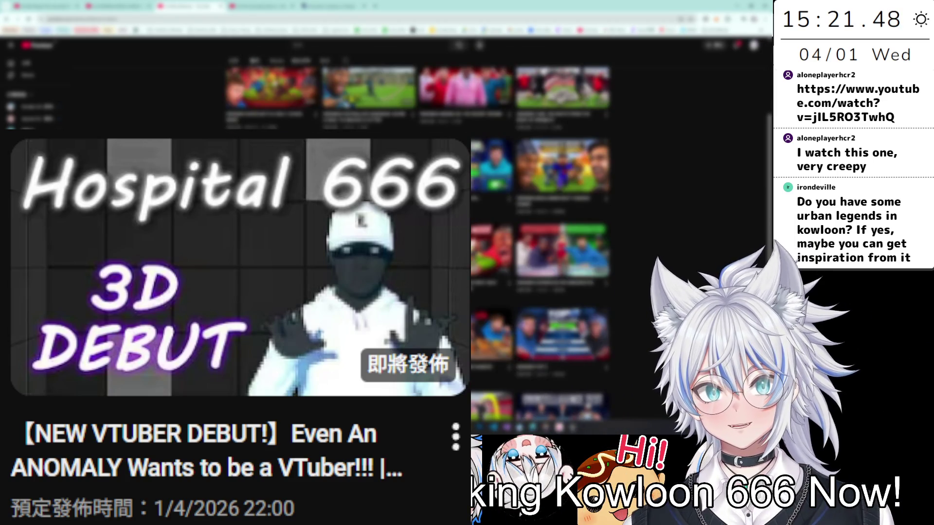
pyautogui.scroll(3, 418, 234)
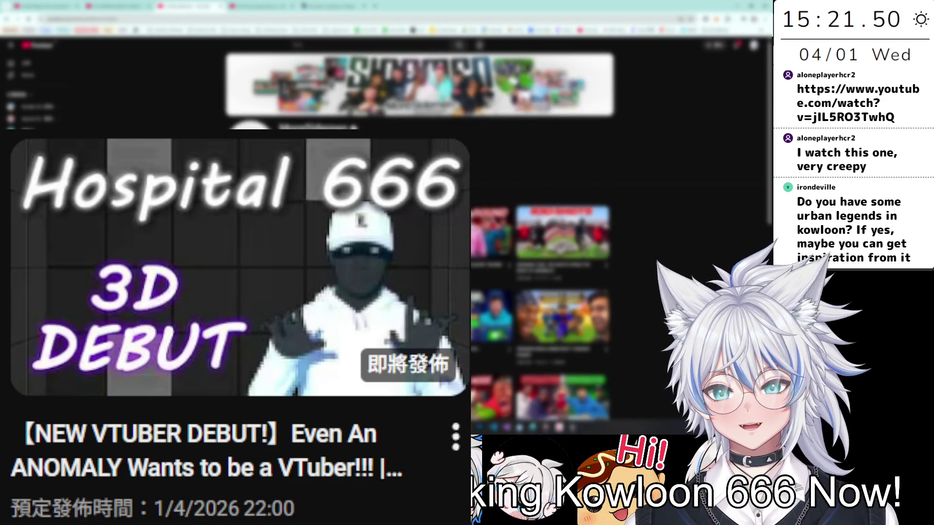
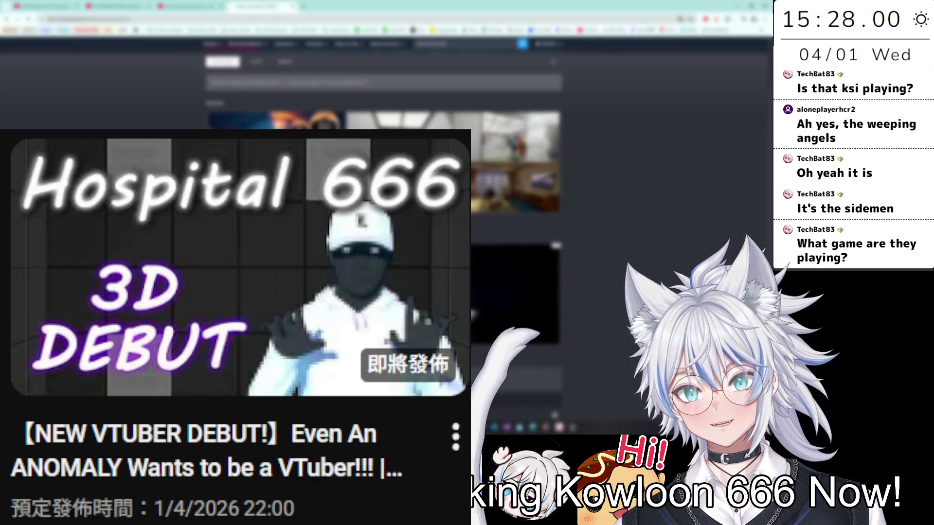
# Open The Anomaly Project from the search results, then search the store for a word from its title.
pyautogui.click(474, 292)
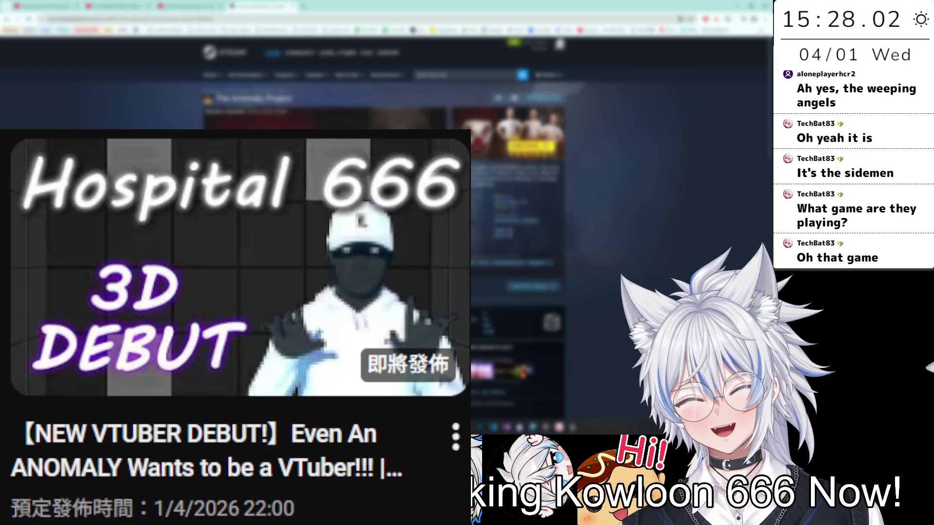
pyautogui.doubleClick(249, 98)
pyautogui.click(467, 75)
pyautogui.hotkey('ctrl', 'v')
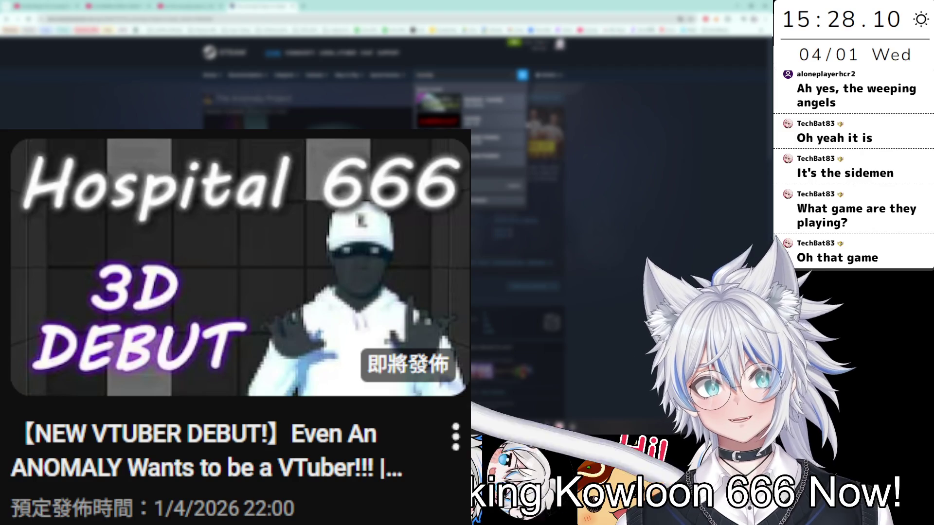
pyautogui.press('Return')
# Scroll The Anomaly Project page through its screenshots and system requirements, then back to the trailer.
pyautogui.scroll(-5, 564, 321)
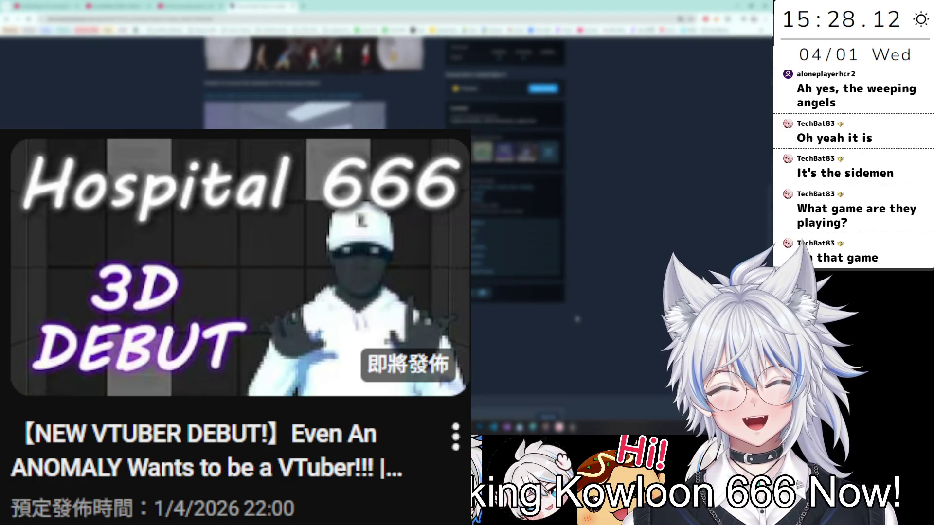
pyautogui.scroll(-5, 578, 319)
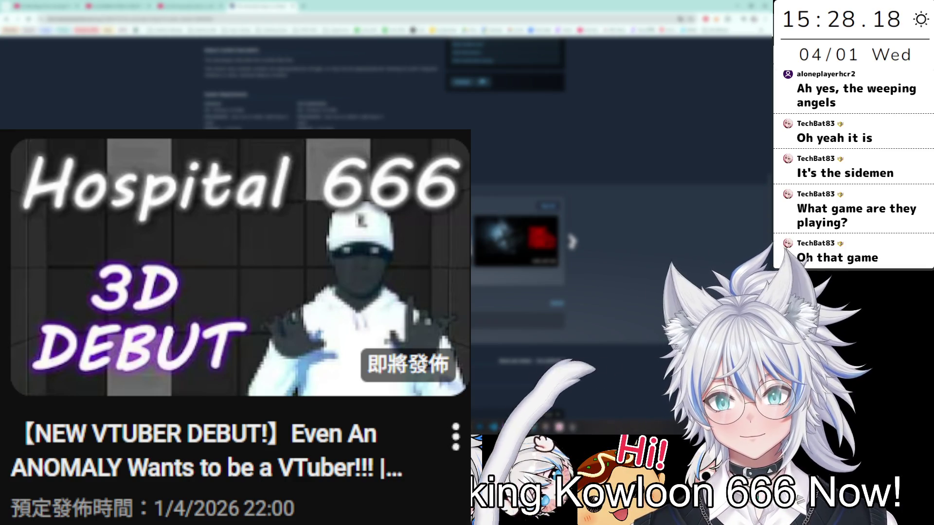
pyautogui.scroll(-5, 577, 319)
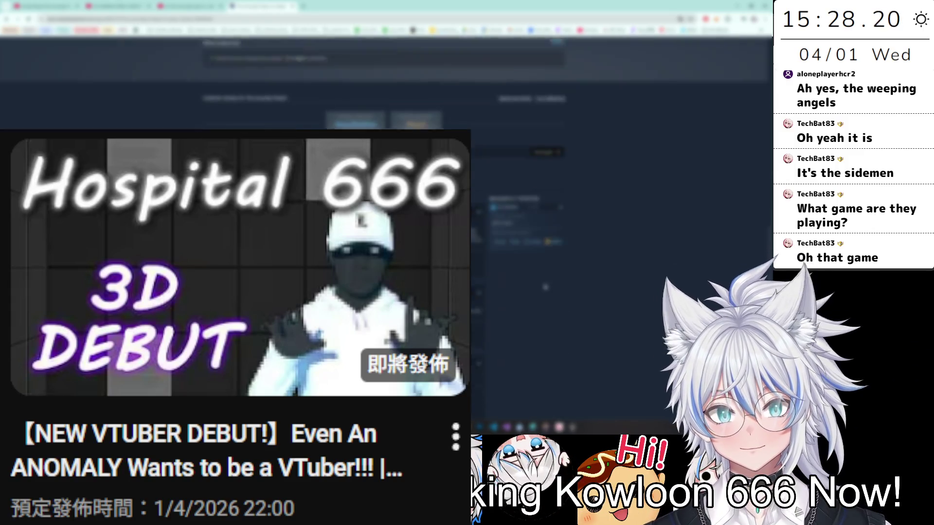
pyautogui.scroll(15, 545, 287)
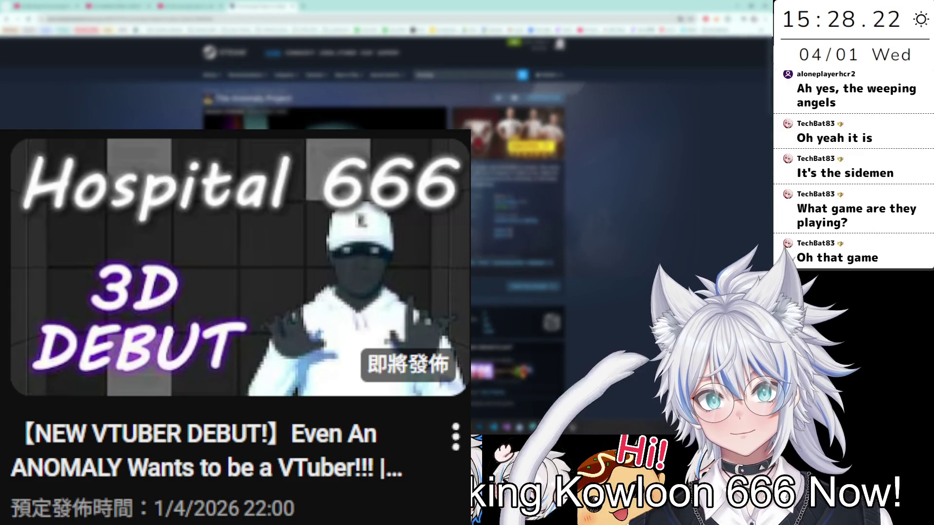
pyautogui.scroll(-3, 578, 194)
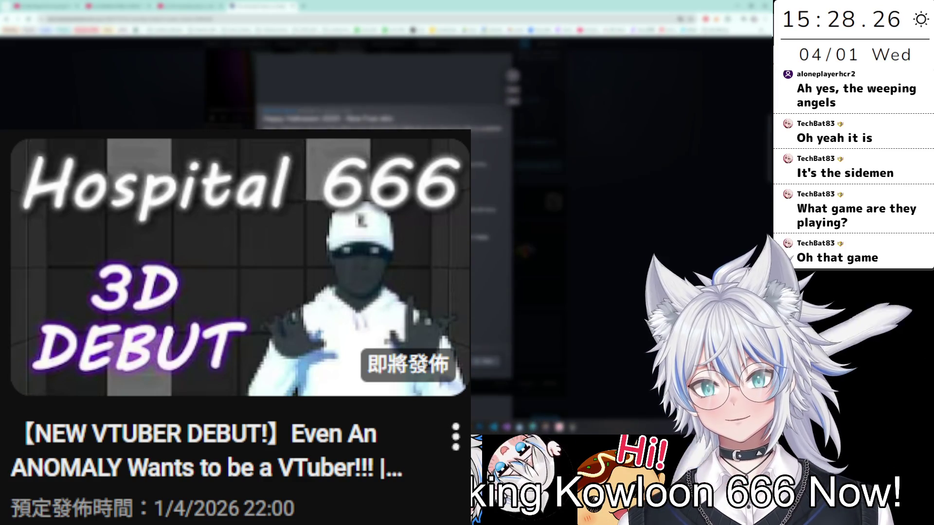
# Close the event and game-footage pop-ups, then switch to the YouTube video tab.
pyautogui.press('Escape')
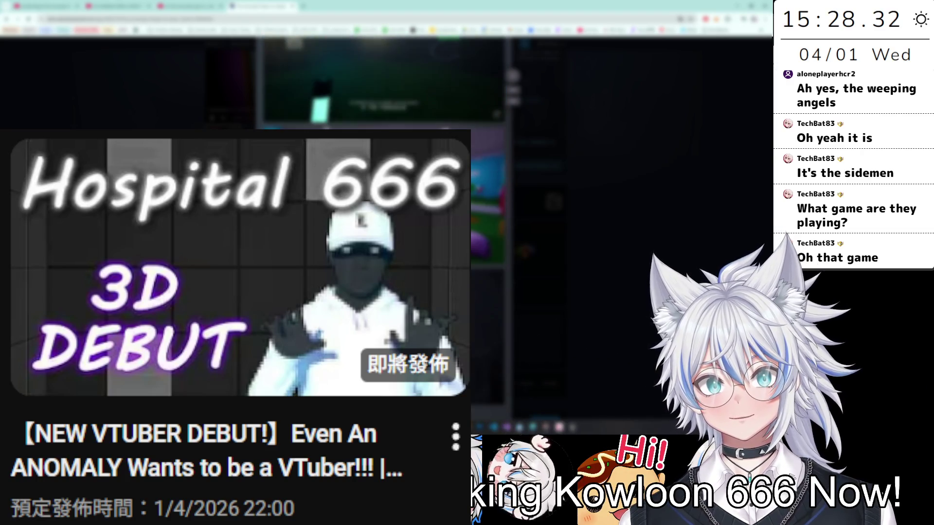
pyautogui.press('Escape')
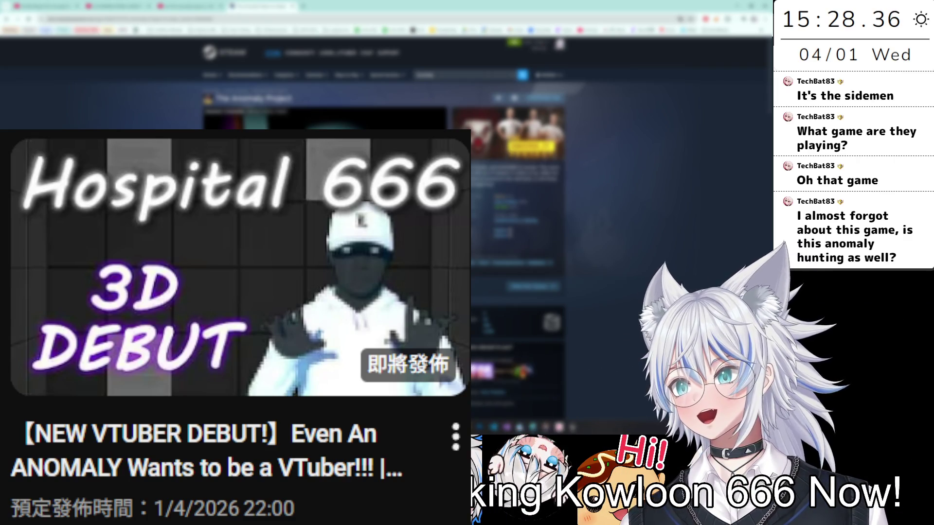
pyautogui.click(113, 6)
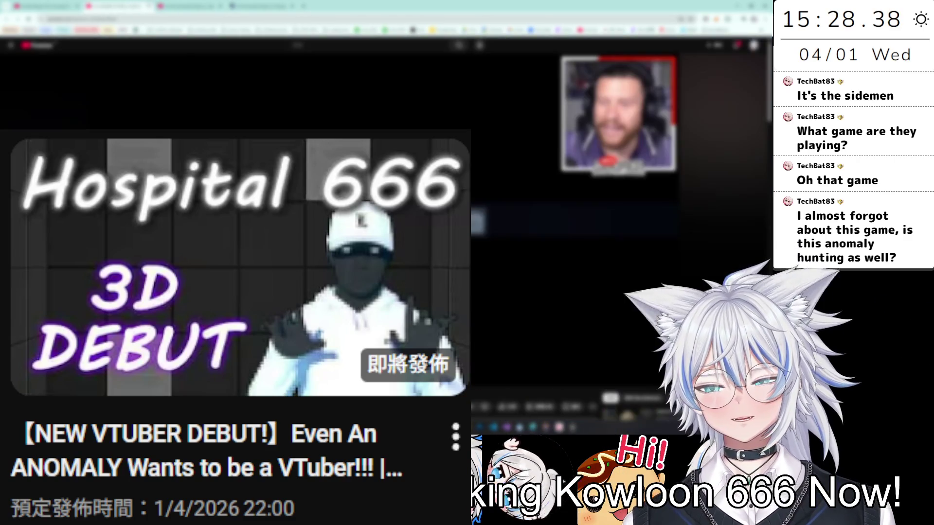